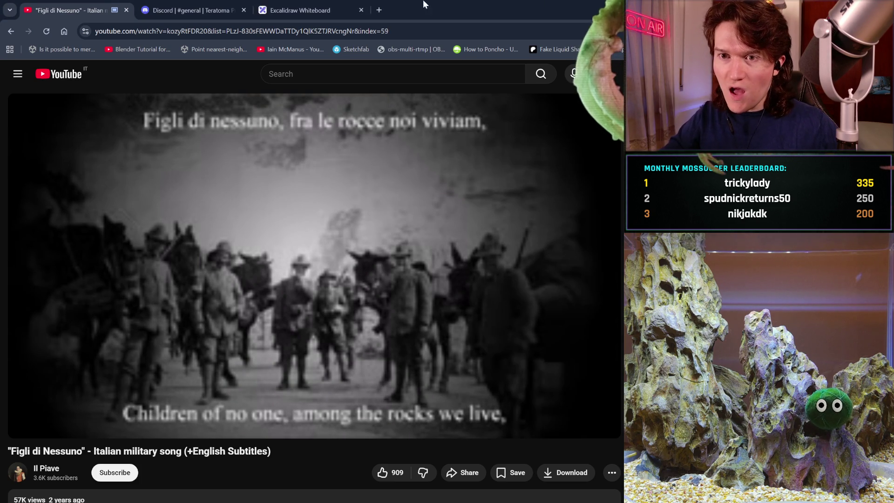
# Step: Join the Lobby voice channel, launch the Wordle activity and start a new game
pyautogui.click(197, 6)
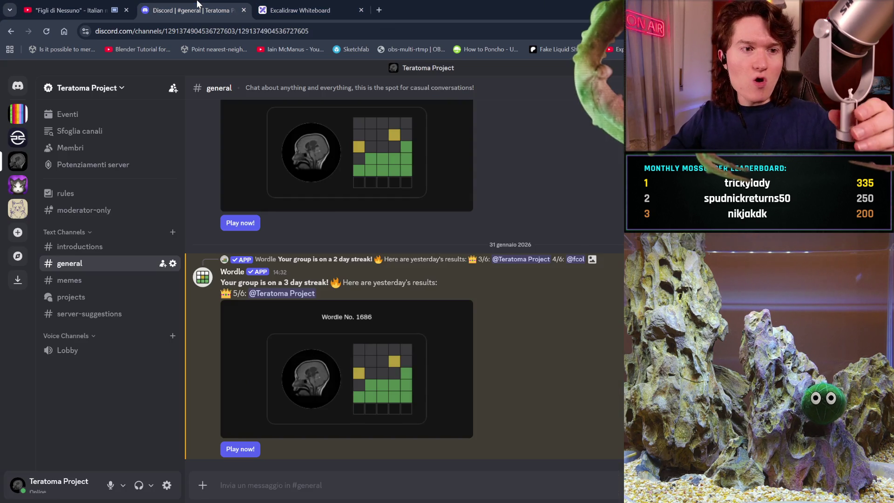
pyautogui.click(76, 355)
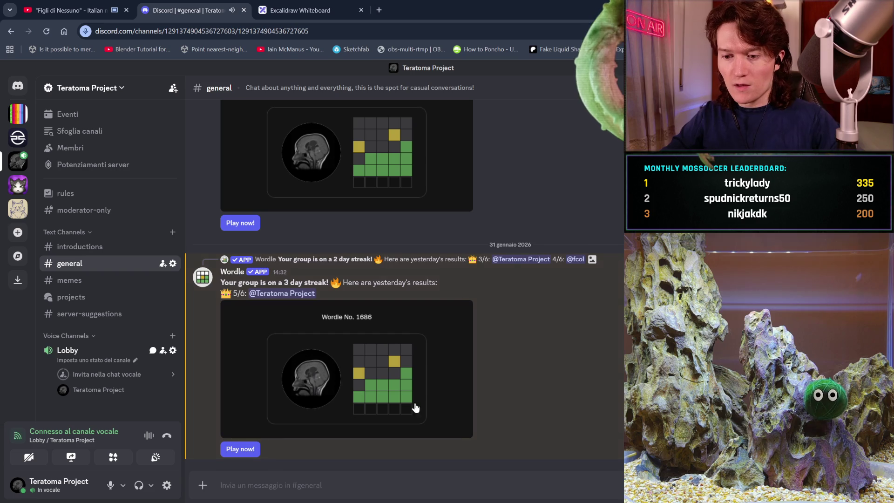
pyautogui.click(253, 453)
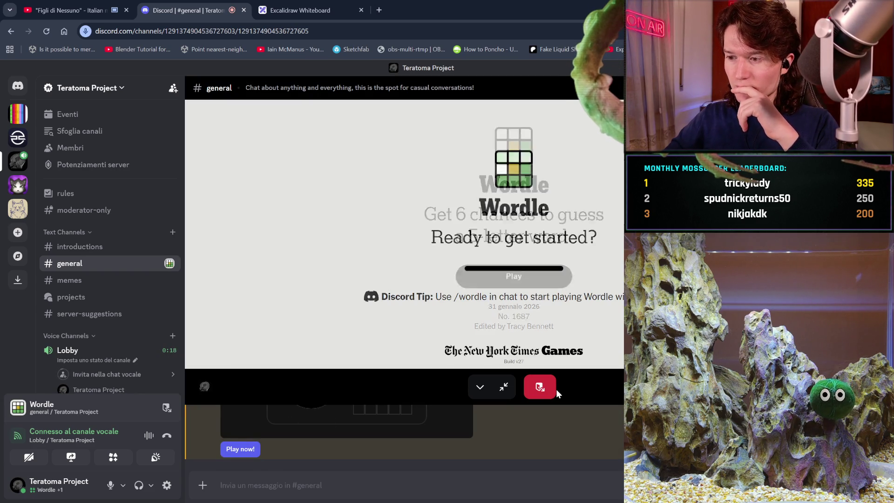
pyautogui.click(540, 277)
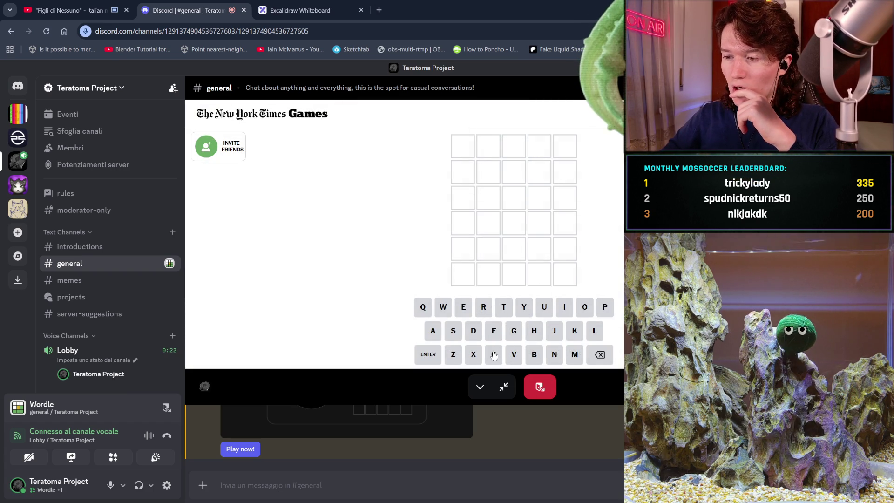
# Step: Enter AUDIO as the first guess and clear rejected letters from the second row
pyautogui.click(434, 334)
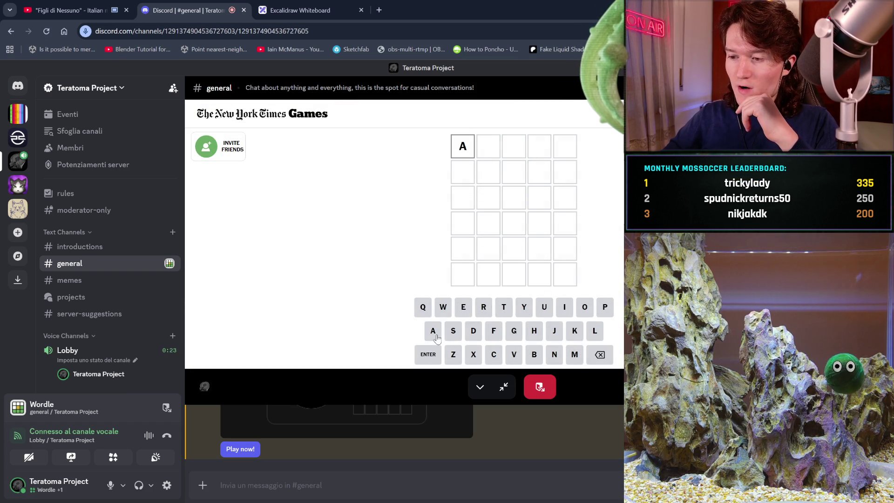
pyautogui.click(543, 307)
pyautogui.write('SO')
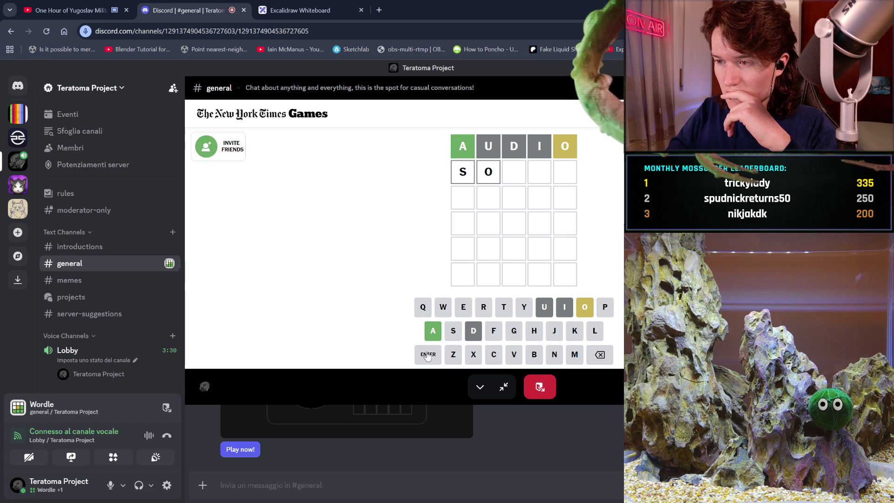
pyautogui.write('rt')
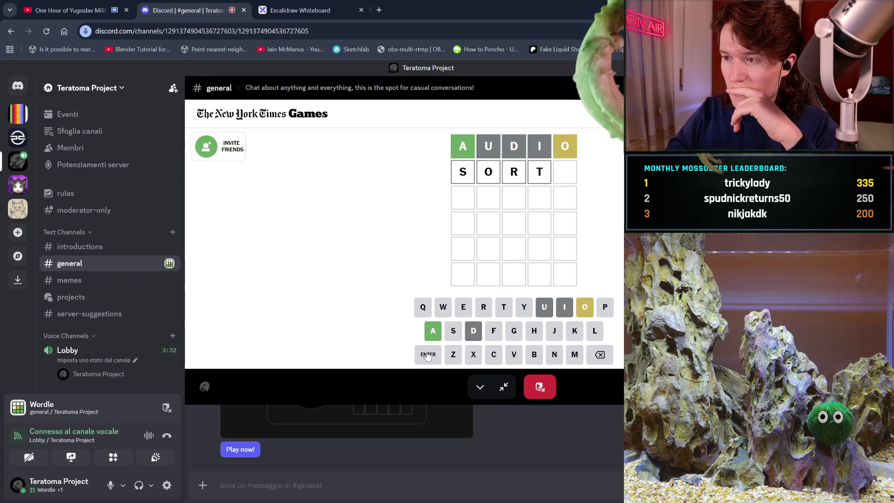
pyautogui.write('y')
pyautogui.press('Return')
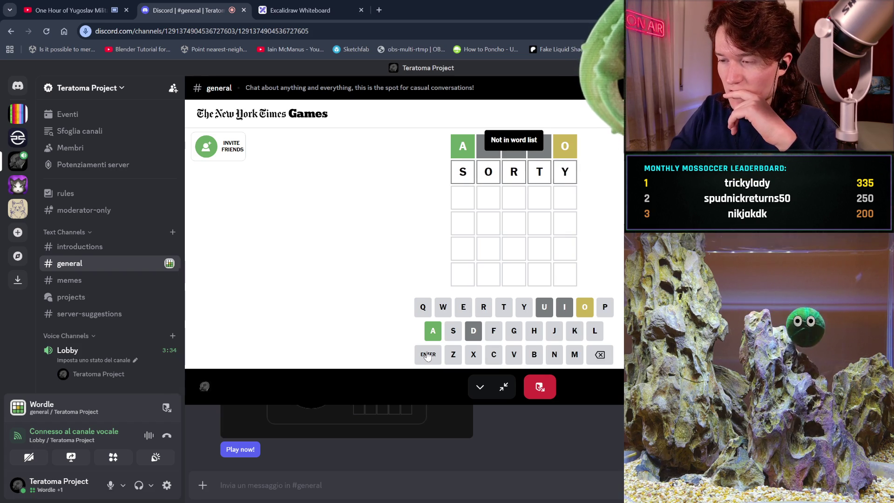
pyautogui.press('BackSpace')
pyautogui.press('BackSpace')
pyautogui.press('BackSpace')
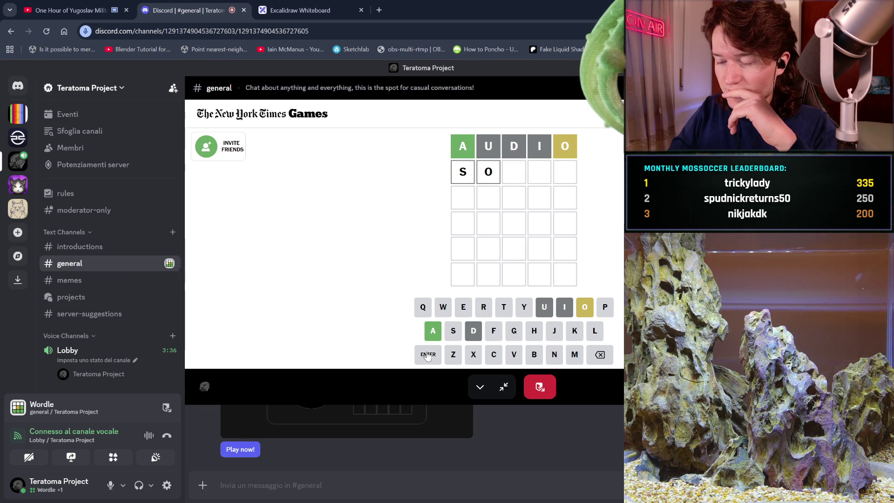
pyautogui.press('BackSpace')
pyautogui.press('BackSpace')
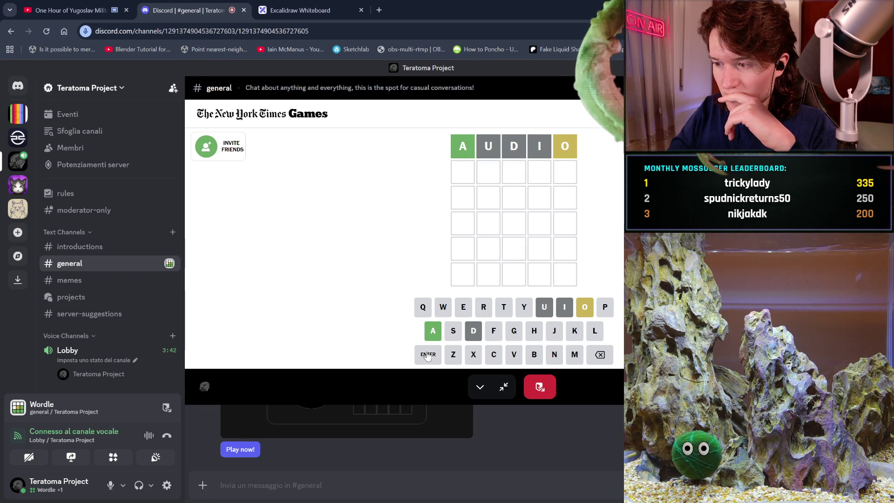
# Step: Try SLOT, submit PLOYS as the second guess, and begin the third row with AL
pyautogui.write('s')
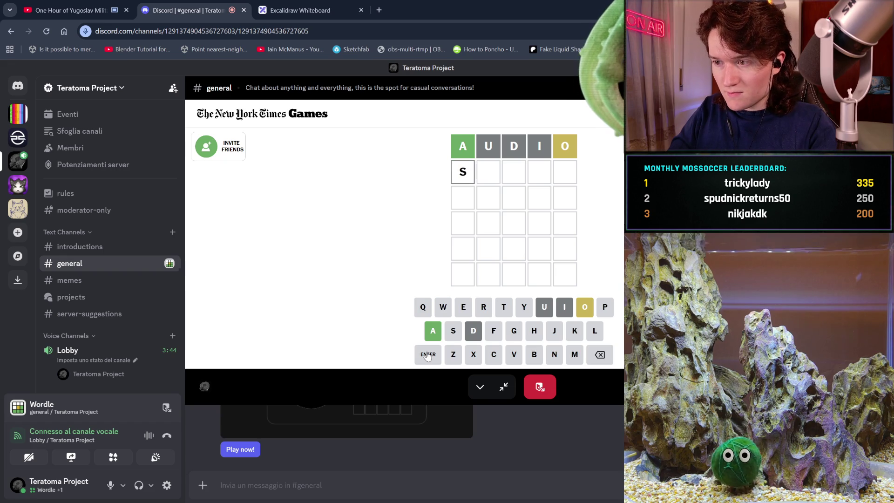
pyautogui.write('lo')
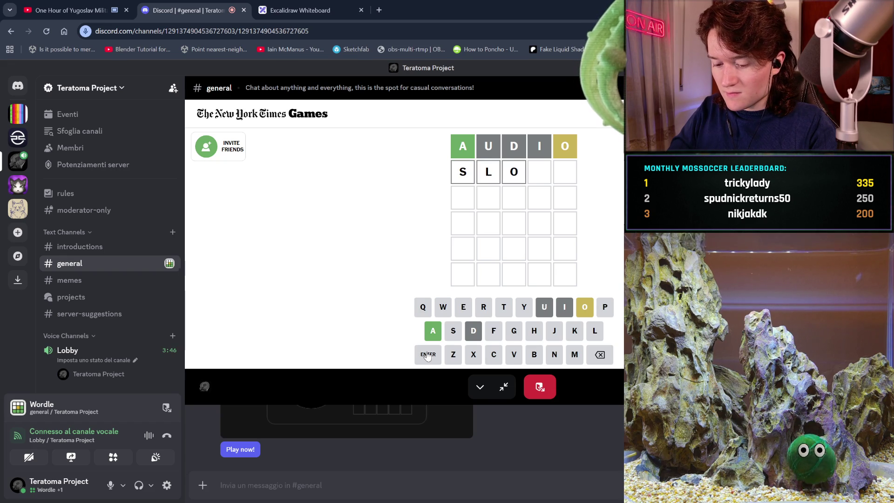
pyautogui.write('t')
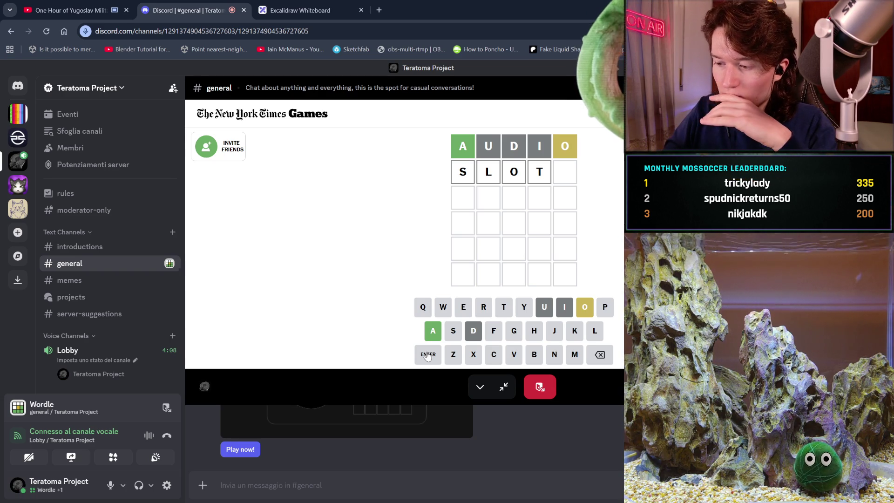
pyautogui.press('BackSpace')
pyautogui.press('BackSpace')
pyautogui.press('BackSpace')
pyautogui.write('plo')
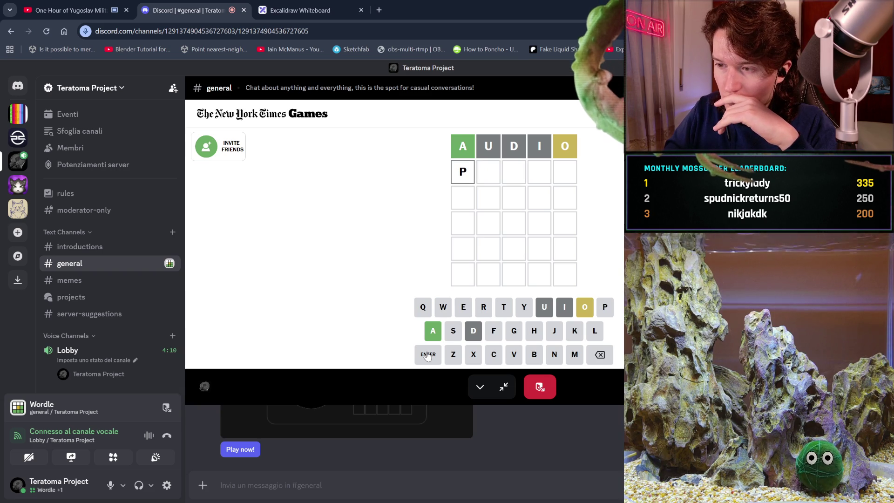
pyautogui.write('ys')
pyautogui.press('Return')
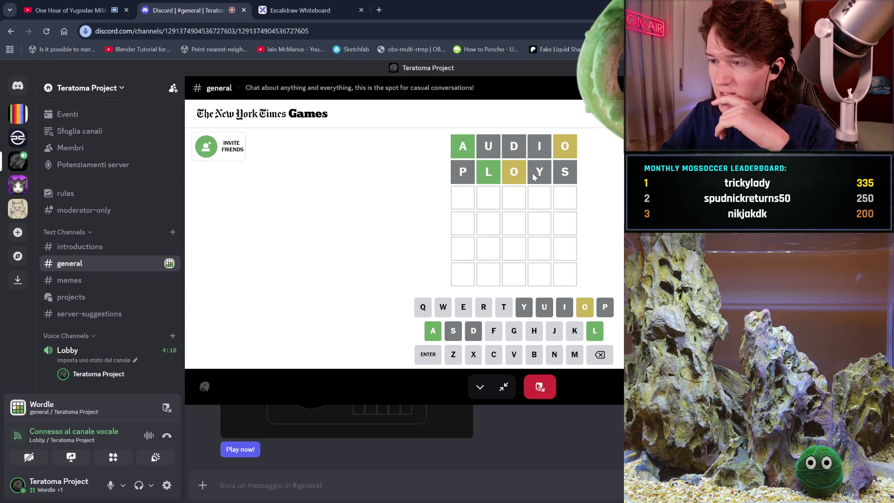
pyautogui.write('al')
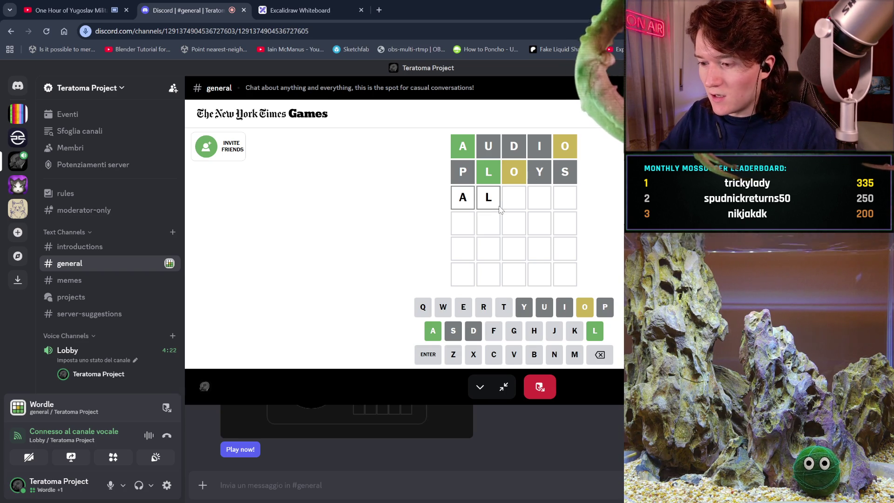
pyautogui.write('xox')
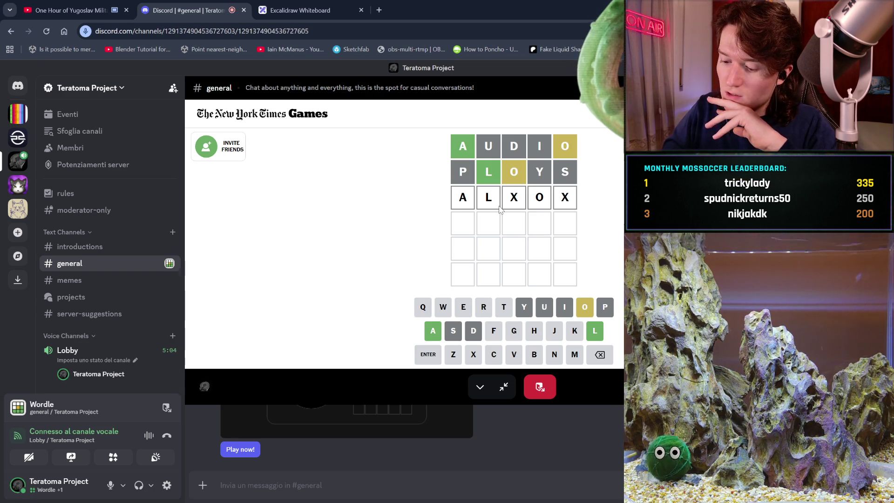
# Step: Try different final letters for the third-row guess
pyautogui.press('BackSpace')
pyautogui.write('k')
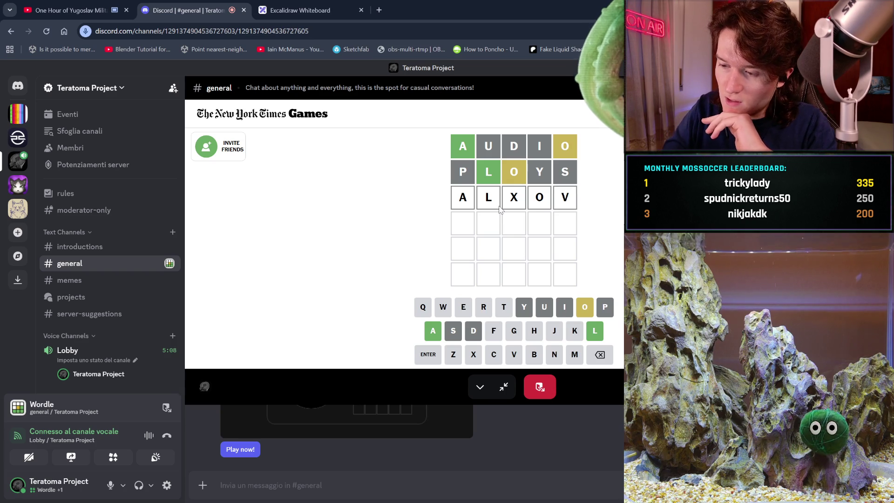
pyautogui.press('BackSpace')
pyautogui.write('c')
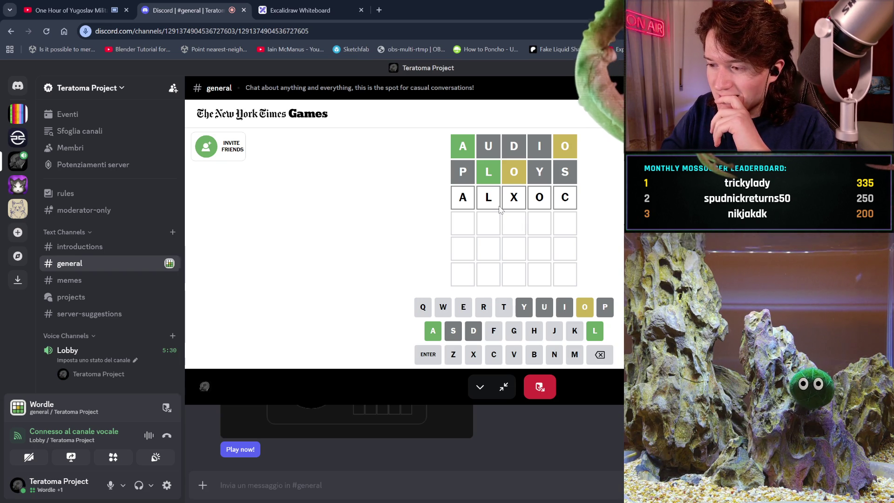
# Step: Submit ALLOC, erase it back to AL after rejection, and switch to the YouTube music video
pyautogui.press('BackSpace')
pyautogui.press('BackSpace')
pyautogui.press('BackSpace')
pyautogui.write('LOC')
pyautogui.press('Return')
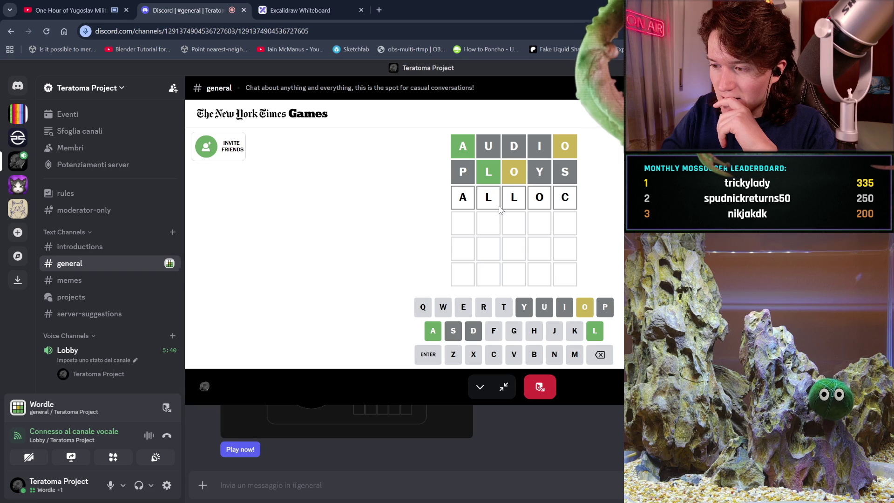
pyautogui.press('BackSpace')
pyautogui.press('BackSpace')
pyautogui.press('BackSpace')
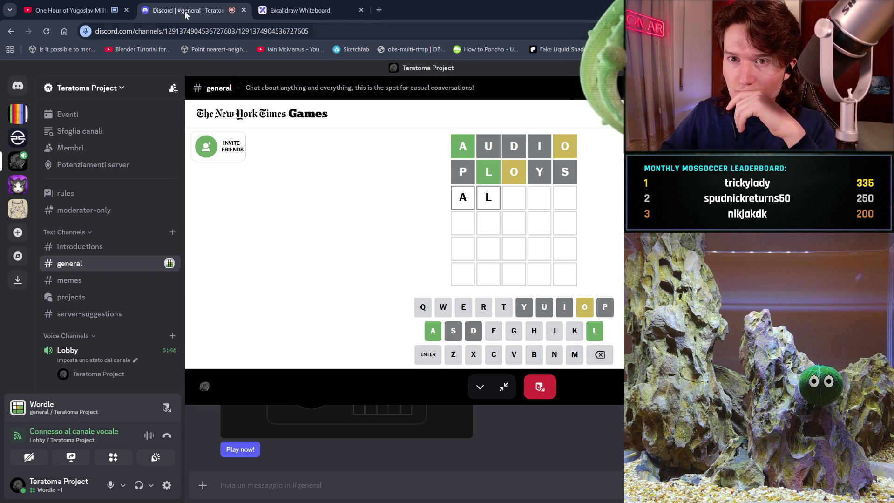
pyautogui.click(105, 5)
pyautogui.moveTo(127, 427)
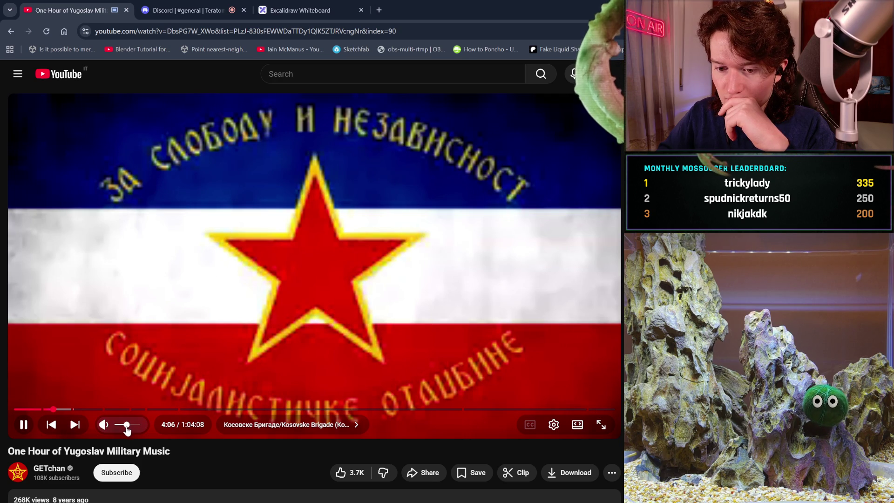
pyautogui.click(191, 9)
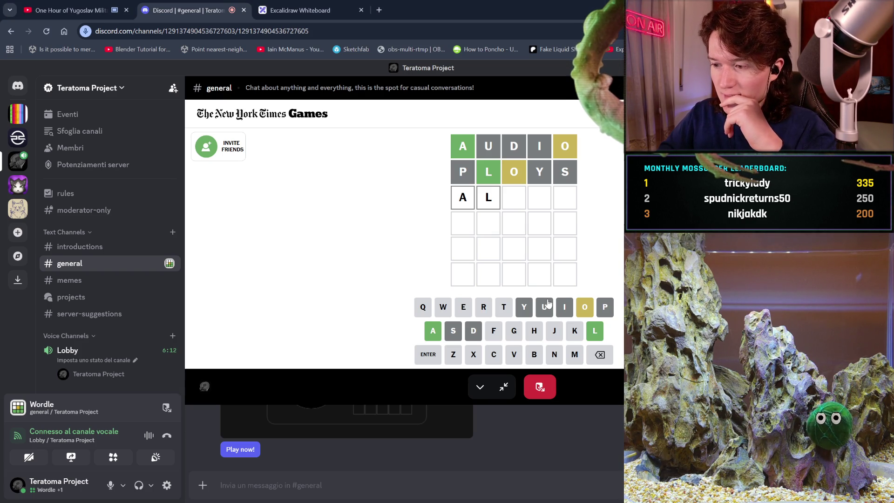
# Step: Try third-row letters B, K, X and O on the on-screen keyboard, deleting back to AL
pyautogui.click(534, 356)
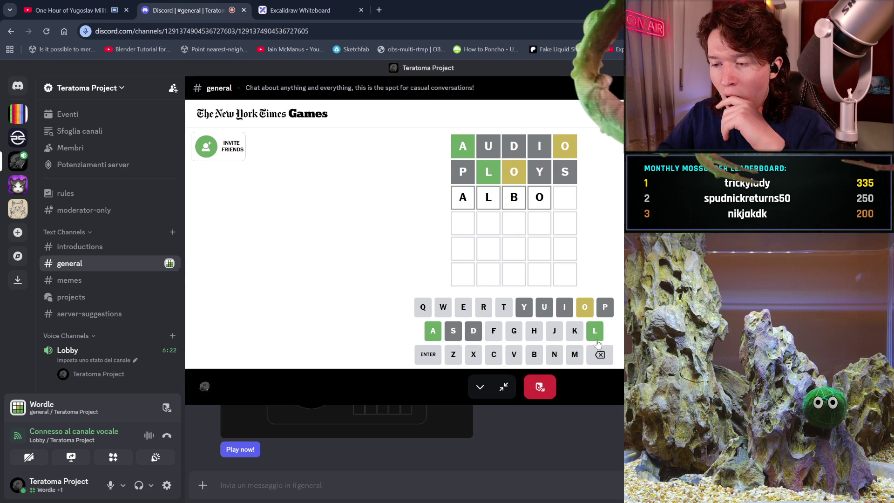
pyautogui.click(600, 355)
pyautogui.click(599, 355)
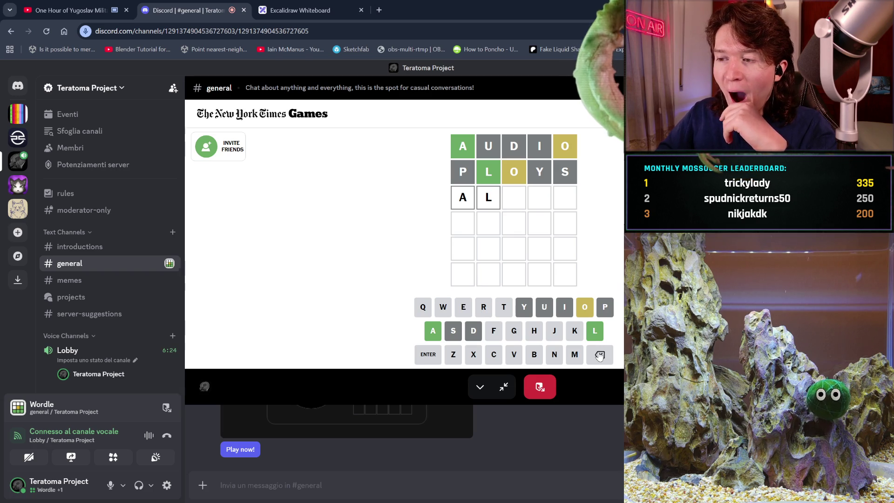
pyautogui.click(576, 331)
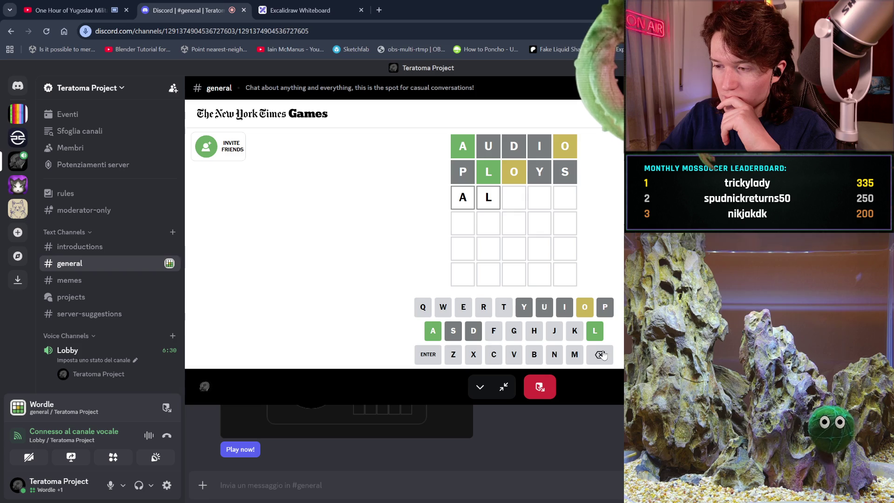
pyautogui.click(473, 353)
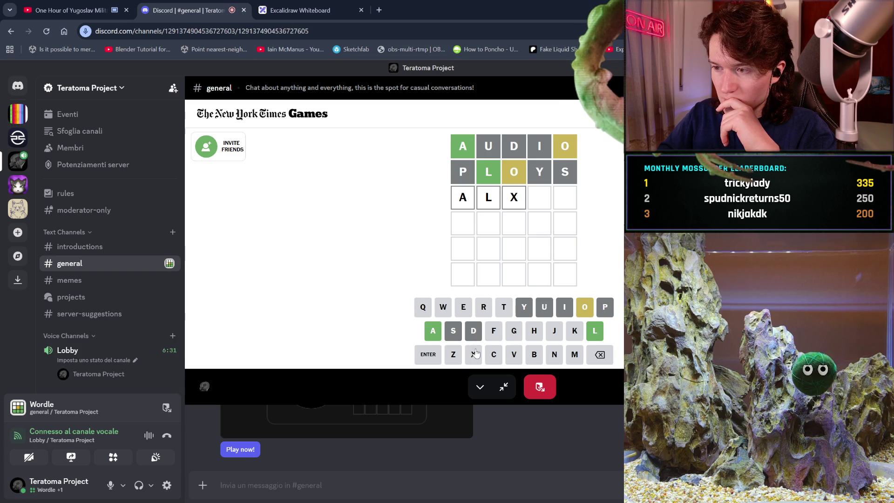
pyautogui.click(584, 307)
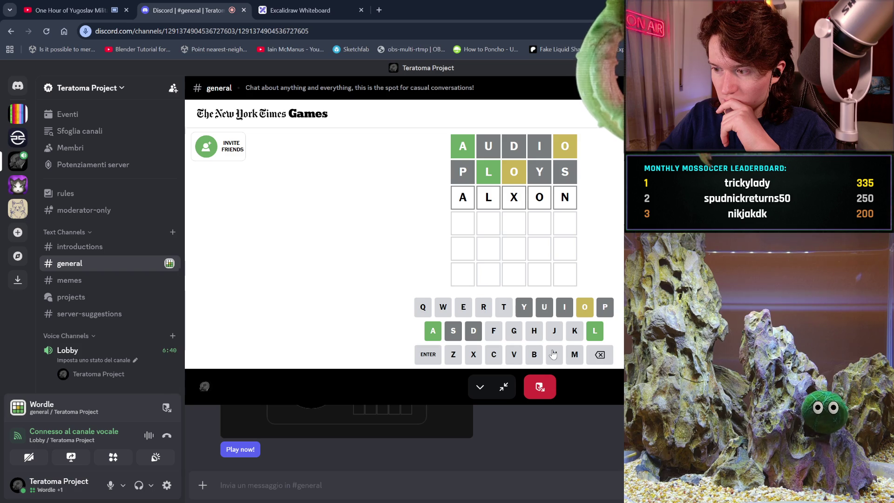
pyautogui.click(600, 355)
pyautogui.click(600, 355)
pyautogui.click(600, 355)
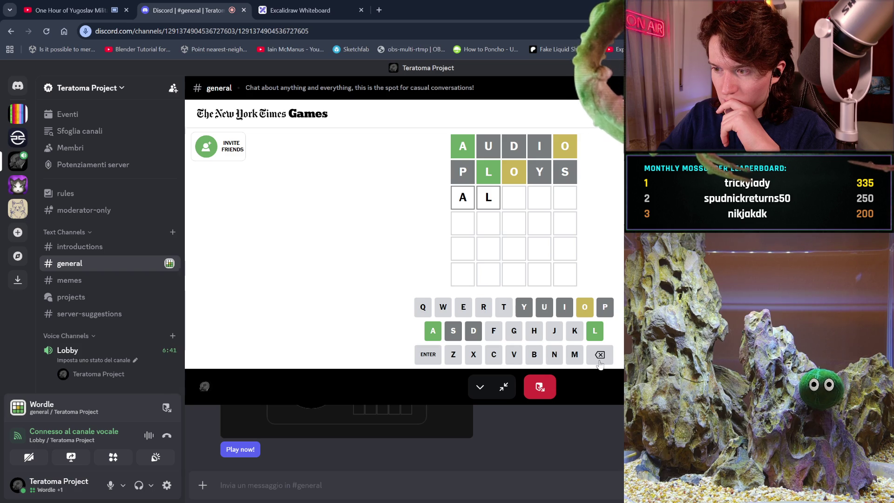
# Step: Enter and submit ALGON, then erase the rejected letters back to AL
pyautogui.click(512, 329)
pyautogui.click(585, 307)
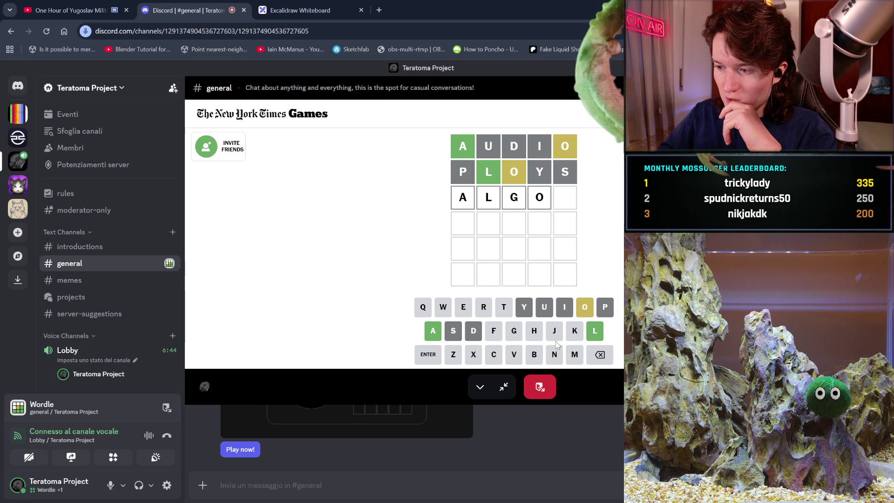
pyautogui.click(554, 355)
pyautogui.click(429, 355)
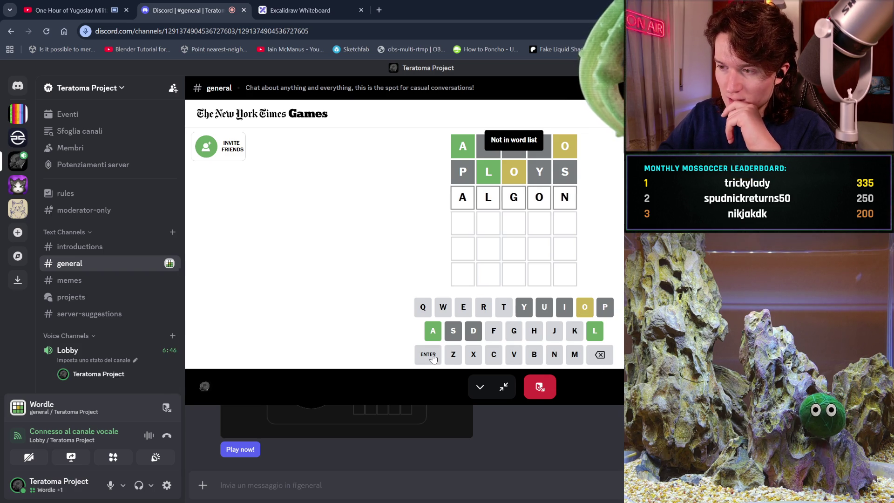
pyautogui.press('BackSpace')
pyautogui.press('BackSpace')
pyautogui.press('BackSpace')
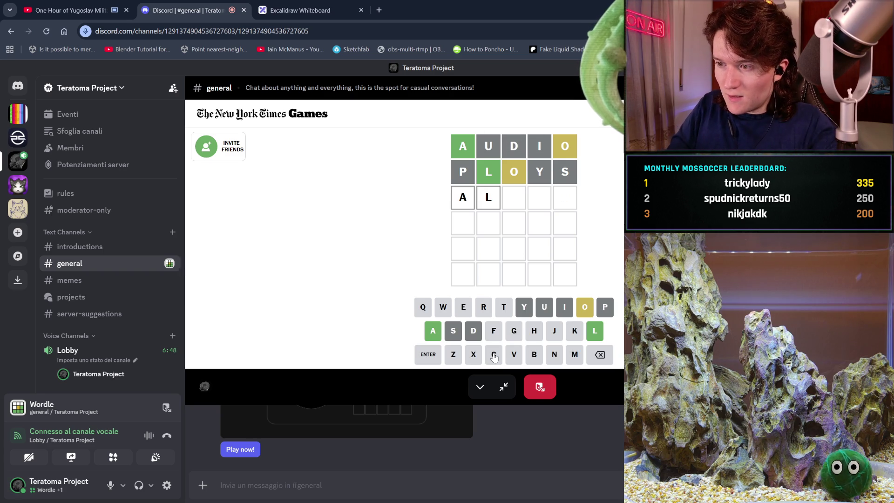
# Step: Try ALKON, ALJON and ALLO in row three, erasing each back to AL
pyautogui.write('kon')
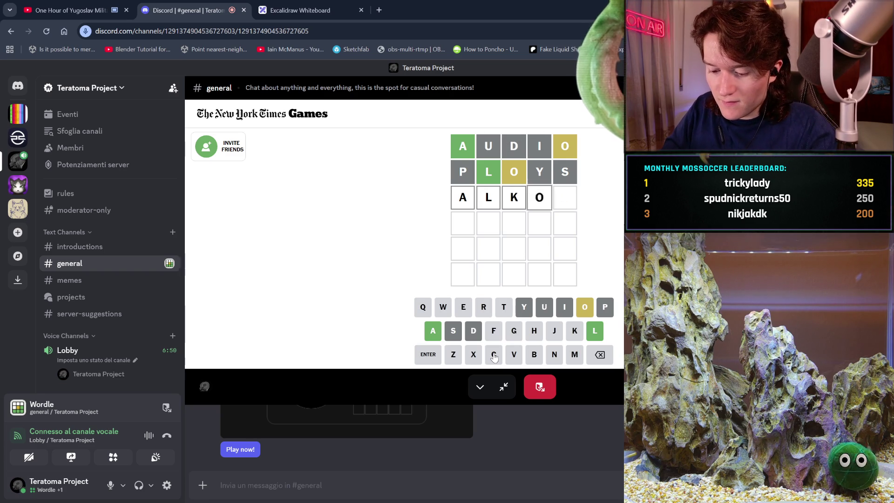
pyautogui.press('Return')
pyautogui.press('BackSpace')
pyautogui.press('BackSpace')
pyautogui.press('BackSpace')
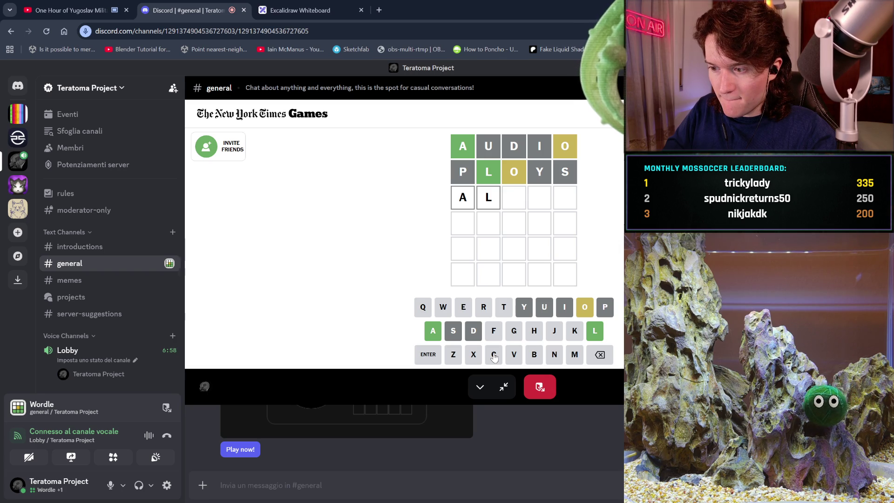
pyautogui.write('jon')
pyautogui.press('Return')
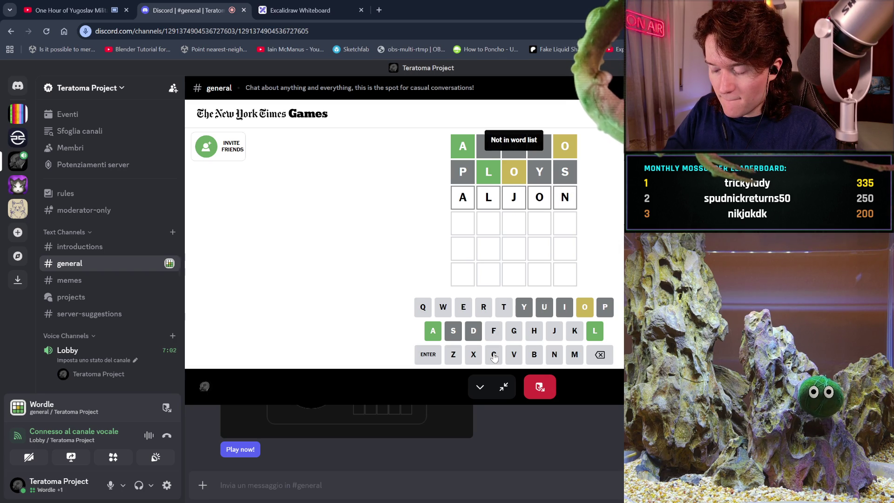
pyautogui.press('BackSpace')
pyautogui.press('BackSpace')
pyautogui.press('BackSpace')
pyautogui.write('lo')
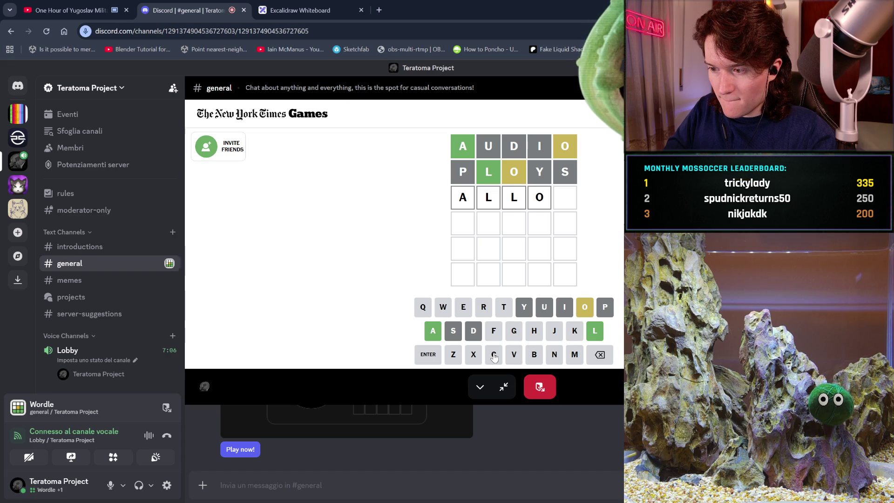
pyautogui.press('BackSpace')
pyautogui.press('BackSpace')
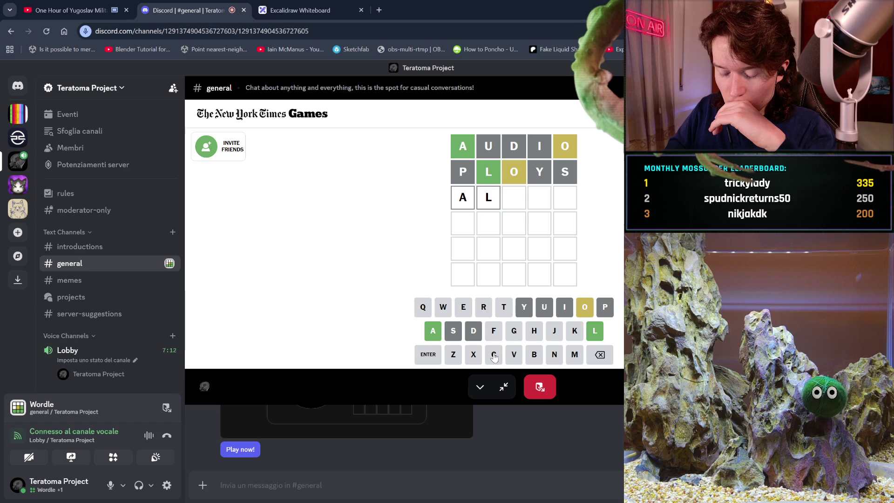
# Step: Try ALGON and ALGOM, erasing back to AL after the rejections
pyautogui.write('gon')
pyautogui.press('Return')
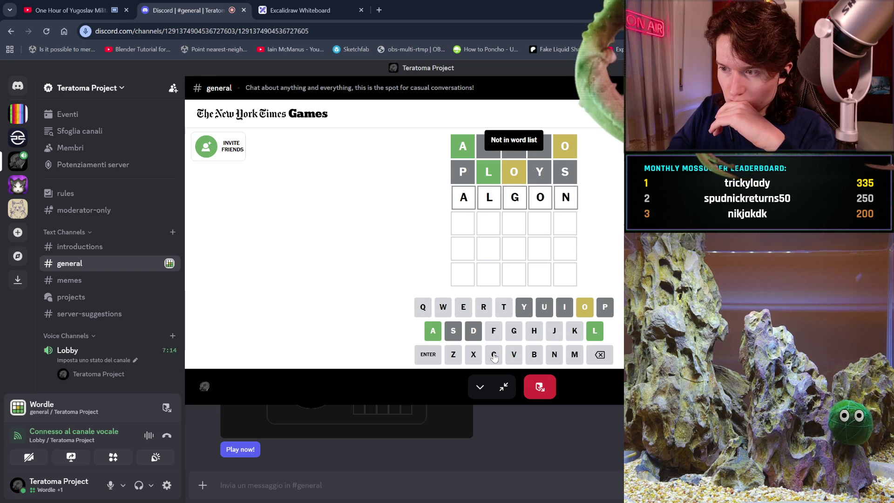
pyautogui.press('BackSpace')
pyautogui.press('BackSpace')
pyautogui.write('om')
pyautogui.press('Return')
pyautogui.press('BackSpace')
pyautogui.press('BackSpace')
pyautogui.press('BackSpace')
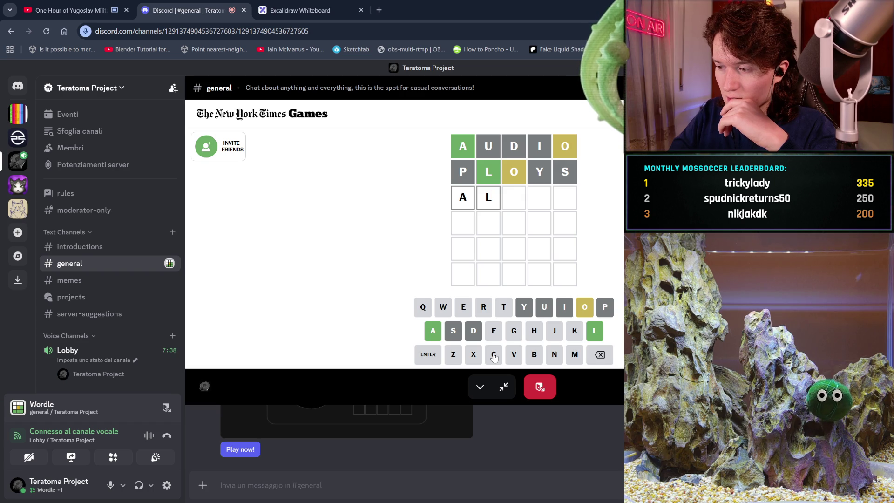
# Step: Try ALLON and ALLOM, then clear row three back to AL
pyautogui.write('lon')
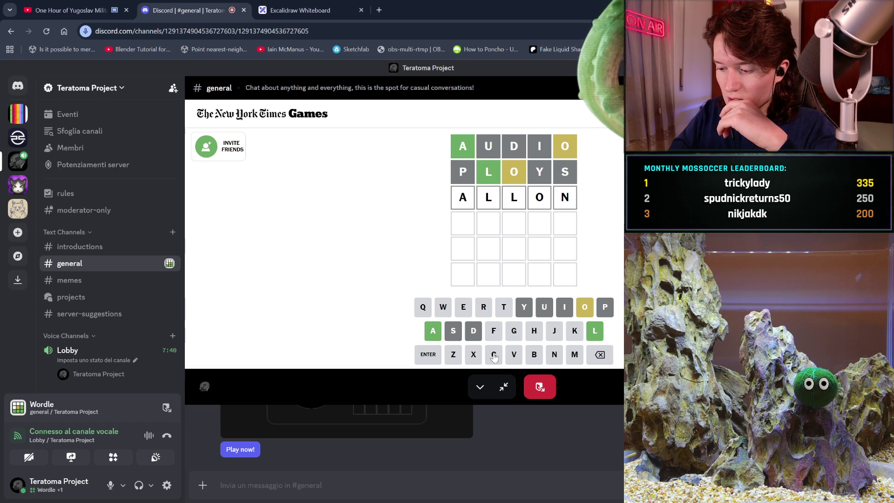
pyautogui.press('Return')
pyautogui.press('BackSpace')
pyautogui.write('m')
pyautogui.press('Return')
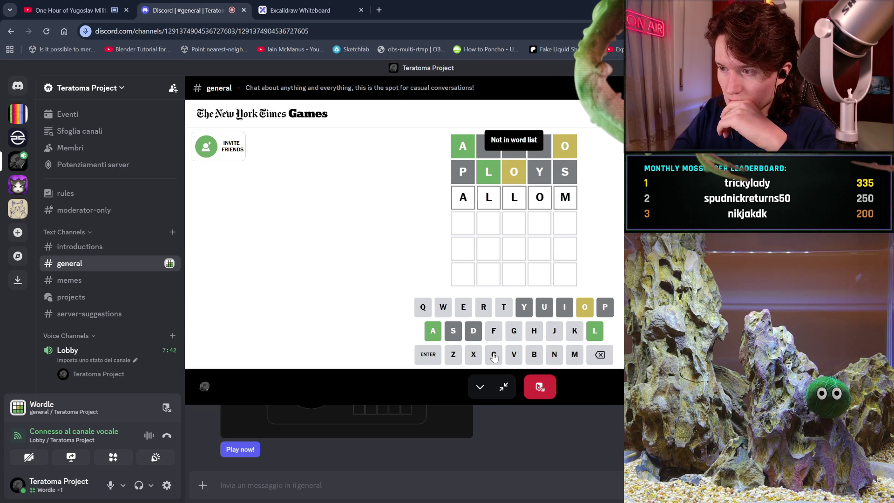
pyautogui.press('BackSpace')
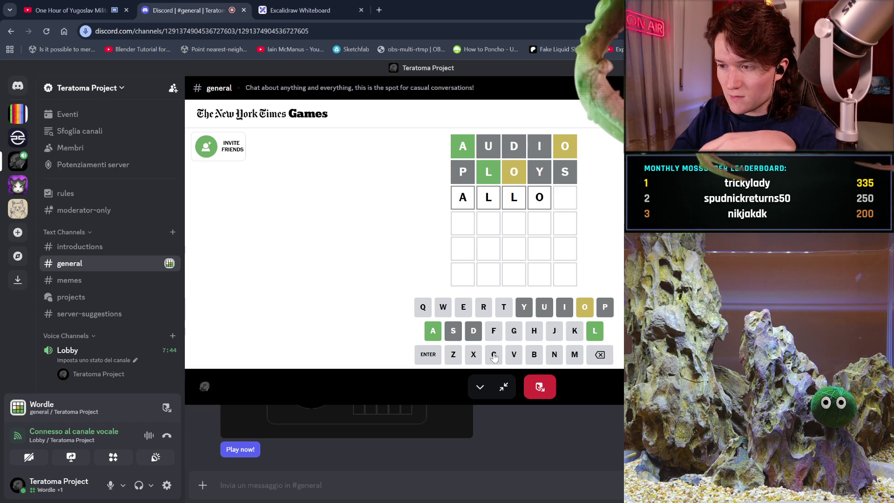
pyautogui.press('BackSpace')
pyautogui.press('BackSpace')
# Step: Cycle through ALVOR, ALVOT, ALVOK, ALVOM, ALVON and ALVOB, then erase back to AL
pyautogui.write('vo')
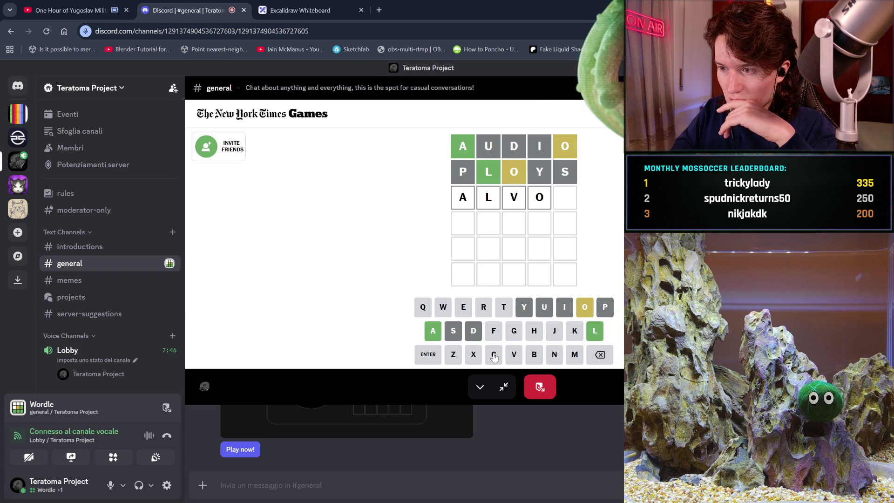
pyautogui.write('r')
pyautogui.press('Return')
pyautogui.press('BackSpace')
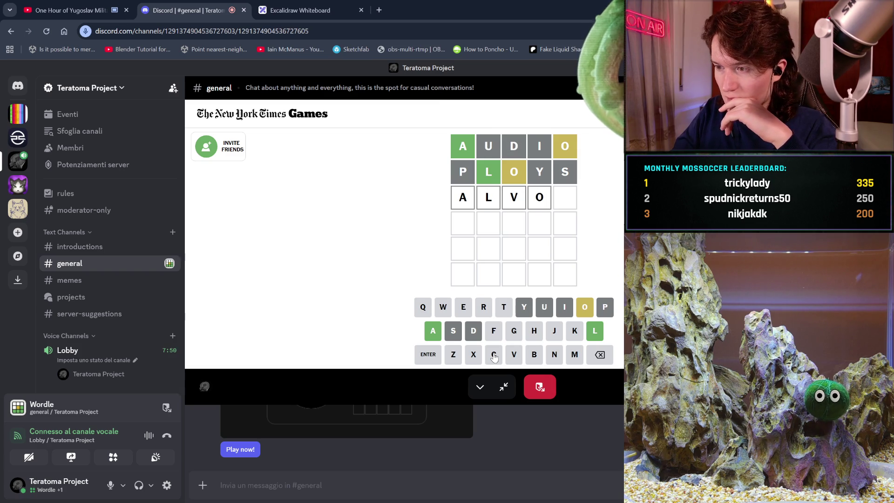
pyautogui.write('t')
pyautogui.press('Return')
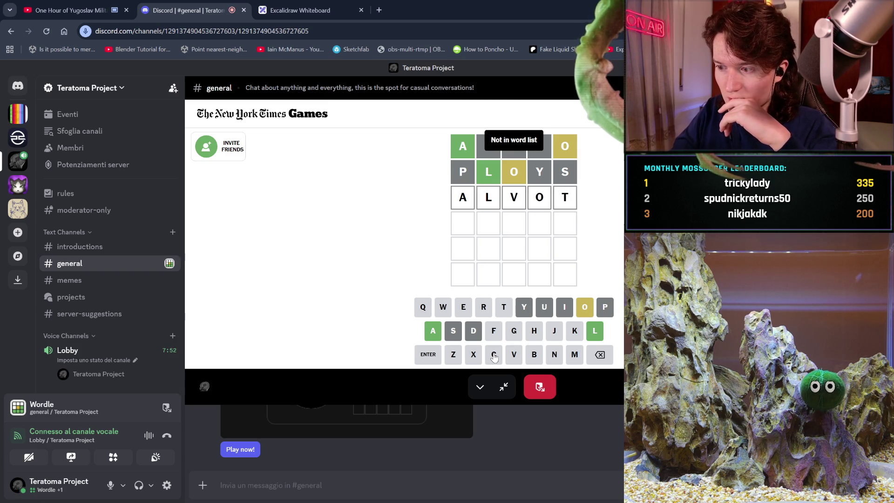
pyautogui.press('BackSpace')
pyautogui.write('k')
pyautogui.press('Return')
pyautogui.press('BackSpace')
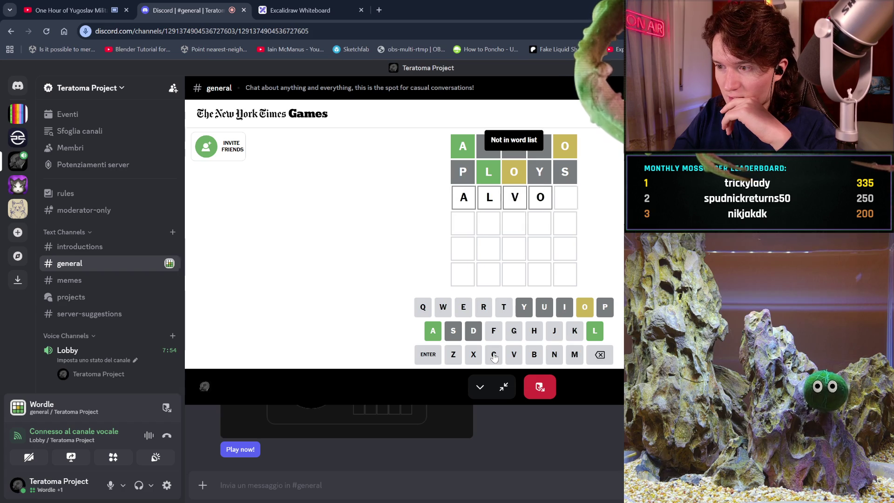
pyautogui.write('m')
pyautogui.press('Return')
pyautogui.press('BackSpace')
pyautogui.write('n')
pyautogui.press('Return')
pyautogui.press('BackSpace')
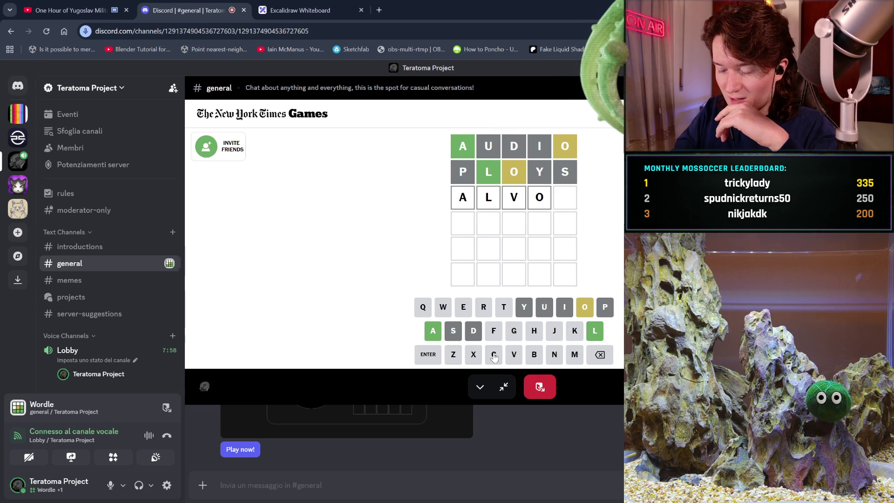
pyautogui.write('b')
pyautogui.press('Return')
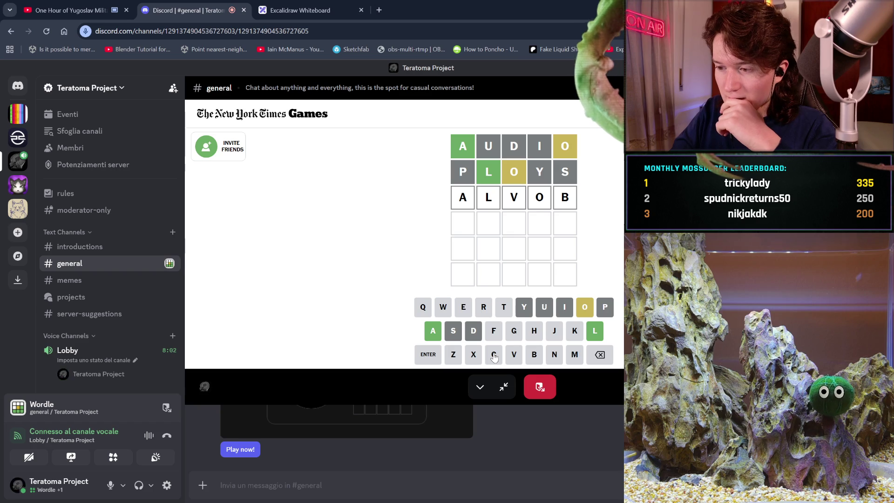
pyautogui.press('BackSpace')
pyautogui.press('BackSpace')
pyautogui.press('BackSpace')
# Step: Try ALBOR, ALBOT and ALGOT, erasing each rejection back to AL
pyautogui.write('bor')
pyautogui.press('Return')
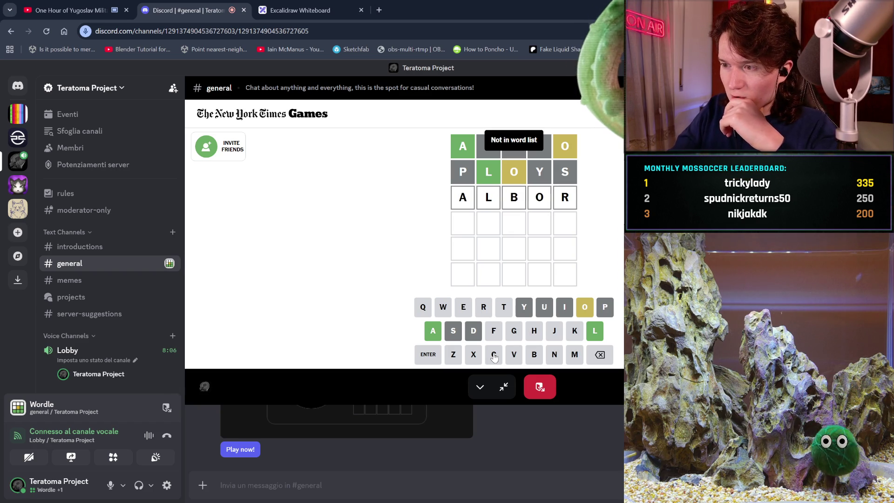
pyautogui.press('BackSpace')
pyautogui.press('BackSpace')
pyautogui.press('BackSpace')
pyautogui.write('bot')
pyautogui.press('Return')
pyautogui.press('BackSpace')
pyautogui.press('BackSpace')
pyautogui.press('BackSpace')
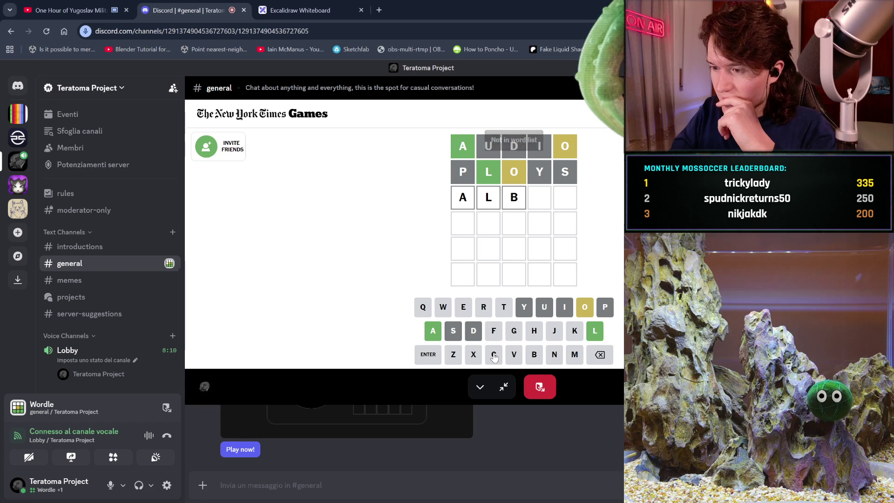
pyautogui.write('go')
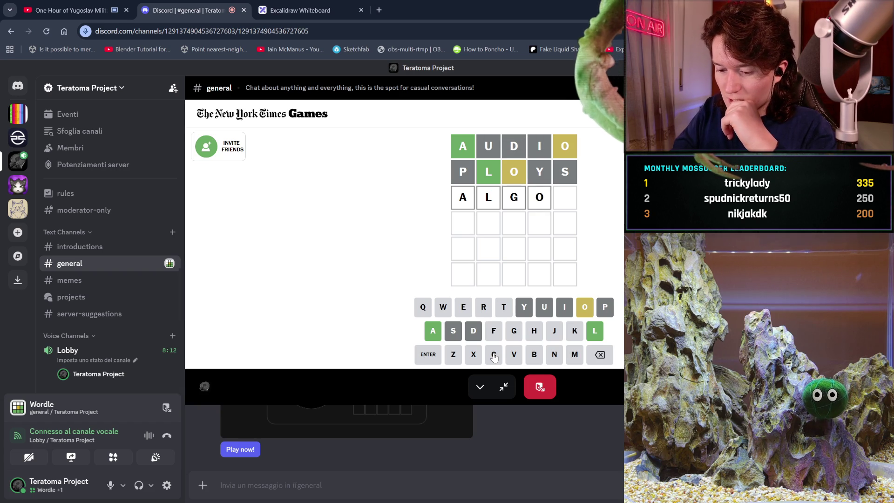
pyautogui.write('t')
pyautogui.press('Return')
pyautogui.press('BackSpace')
pyautogui.press('BackSpace')
pyautogui.press('BackSpace')
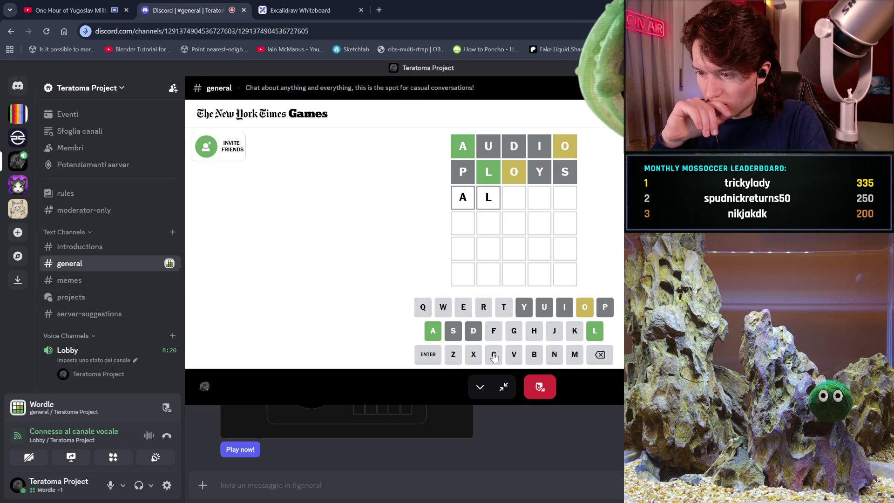
# Step: Try ALQOE, ALQOR and ALHOA, clearing row three back to AL
pyautogui.write('qo')
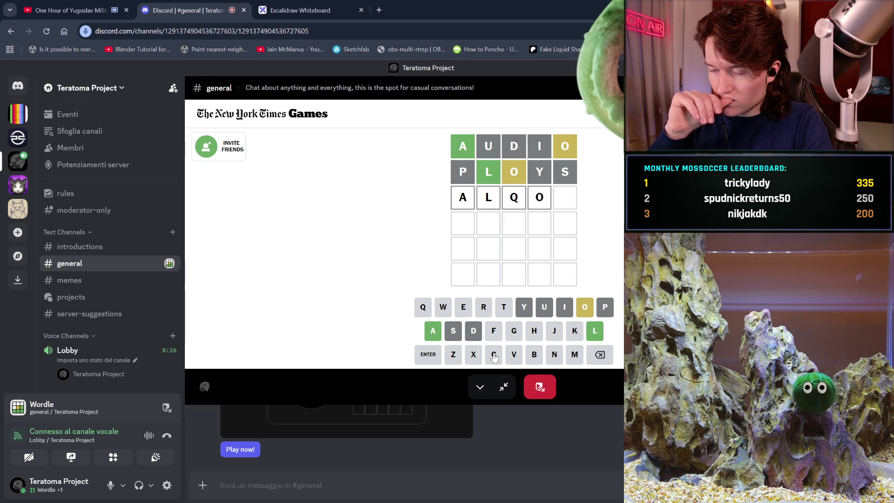
pyautogui.write('e')
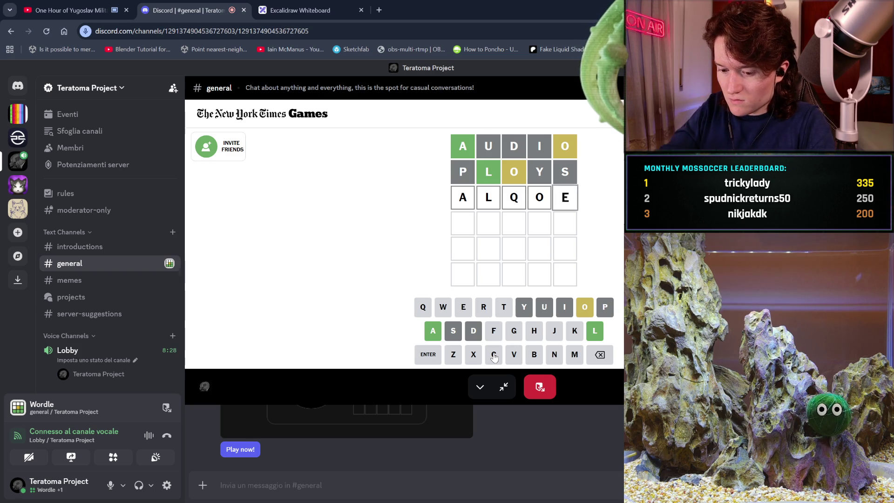
pyautogui.press('Return')
pyautogui.press('BackSpace')
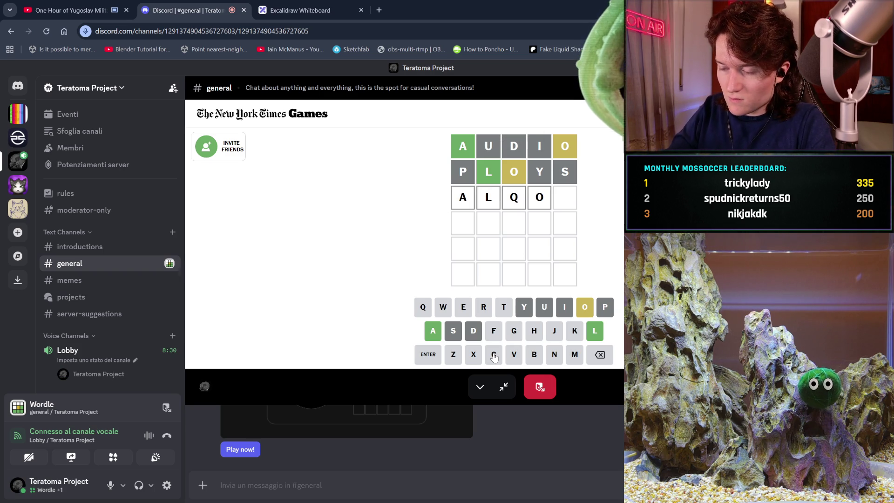
pyautogui.write('r')
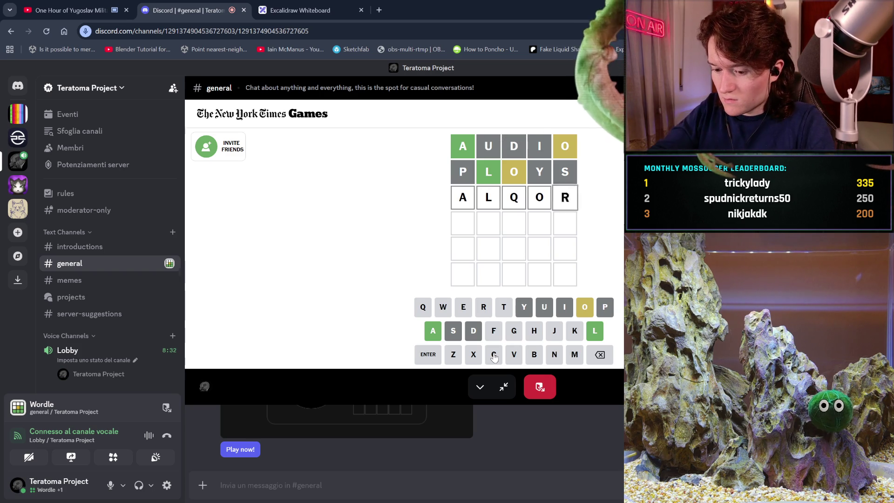
pyautogui.press('Return')
pyautogui.press('BackSpace')
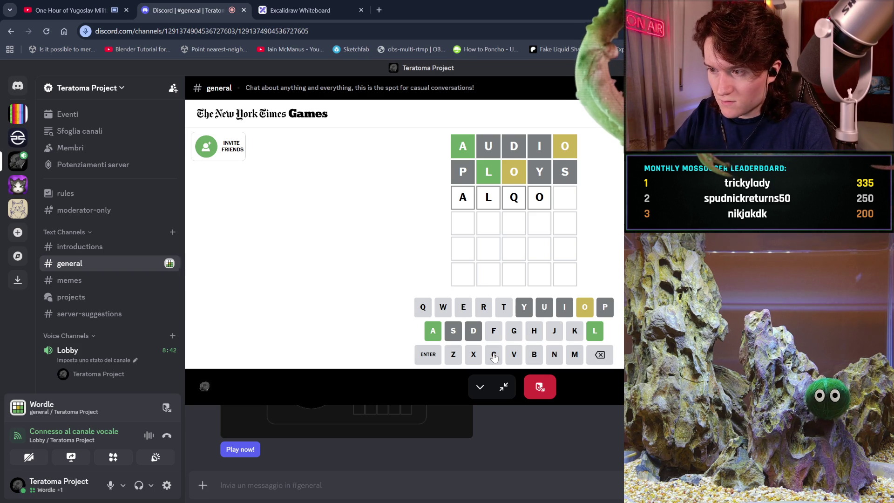
pyautogui.press('BackSpace')
pyautogui.press('BackSpace')
pyautogui.write('hoa')
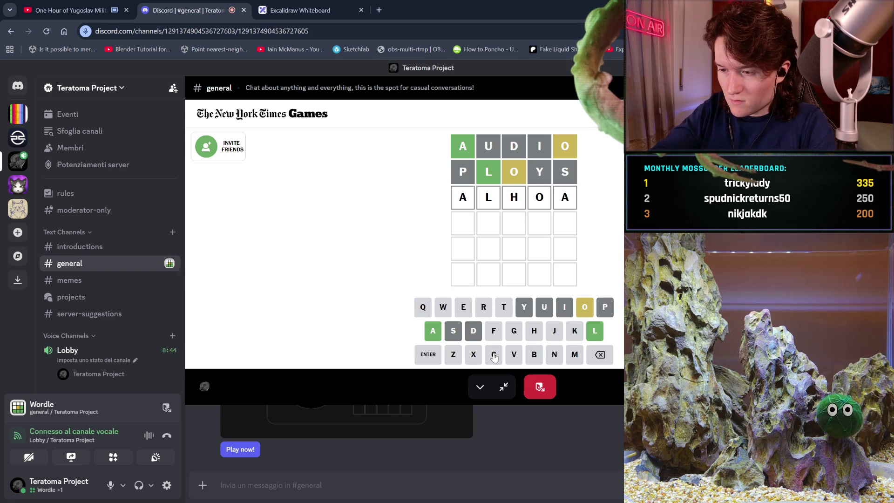
pyautogui.press('Return')
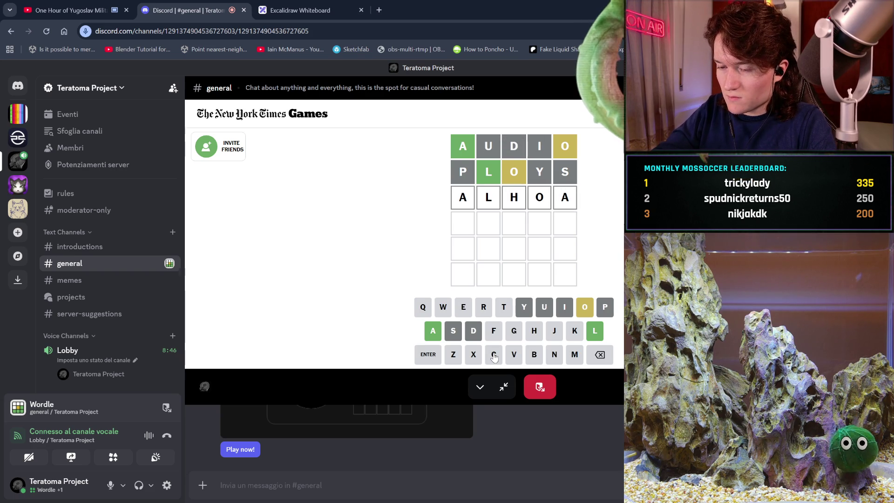
pyautogui.press('BackSpace')
pyautogui.press('BackSpace')
pyautogui.press('BackSpace')
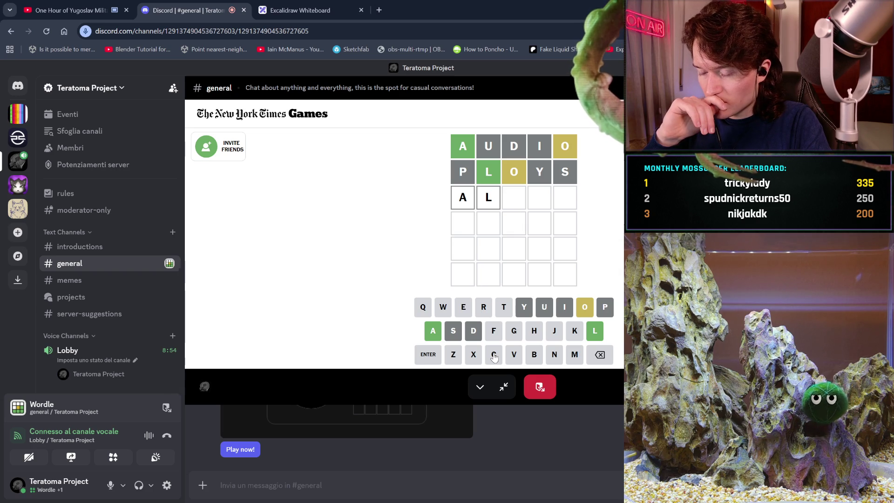
# Step: Try ALQOA and ALWO, then clear the extra letters from row three
pyautogui.write('qo')
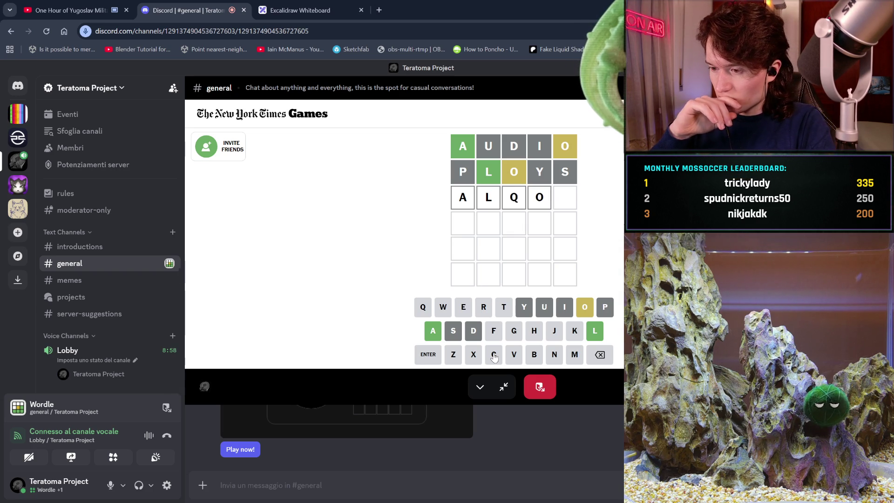
pyautogui.write('a')
pyautogui.press('Return')
pyautogui.press('BackSpace')
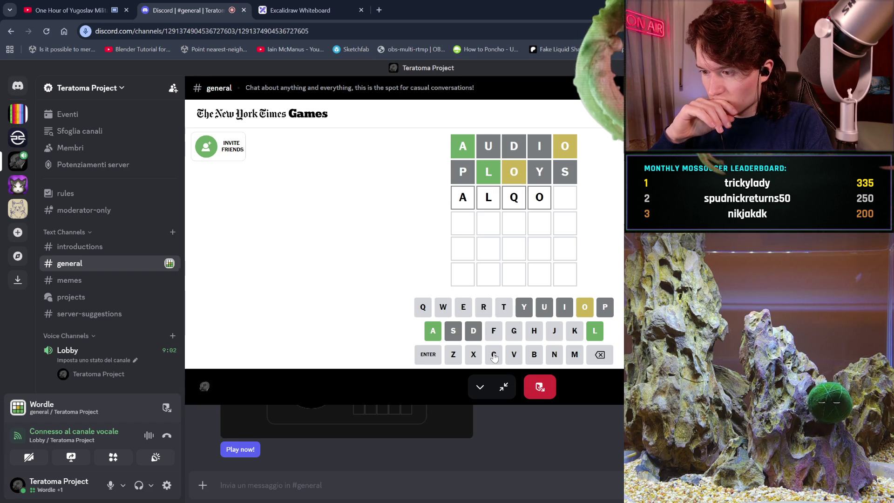
pyautogui.press('BackSpace')
pyautogui.press('BackSpace')
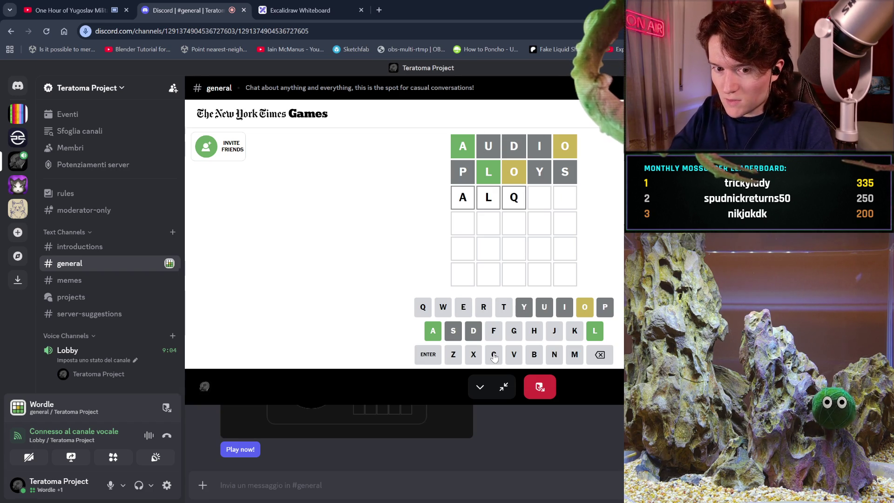
pyautogui.write('wo')
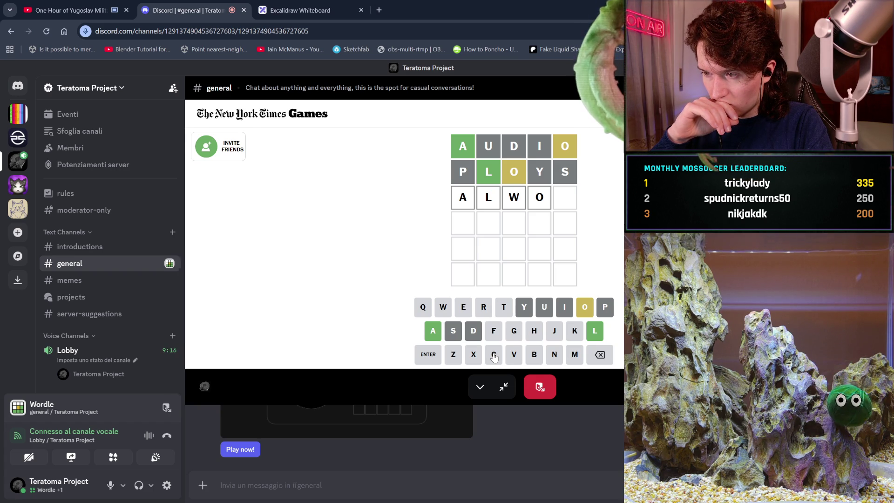
pyautogui.press('BackSpace')
pyautogui.press('BackSpace')
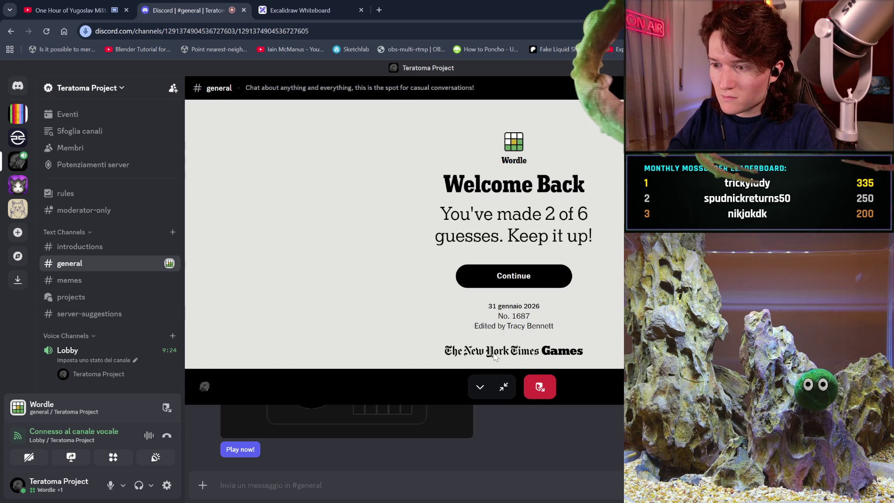
# Step: Continue past Welcome Back, try ALEO, ALRO and ALTO, and leave AL in row three
pyautogui.click(557, 279)
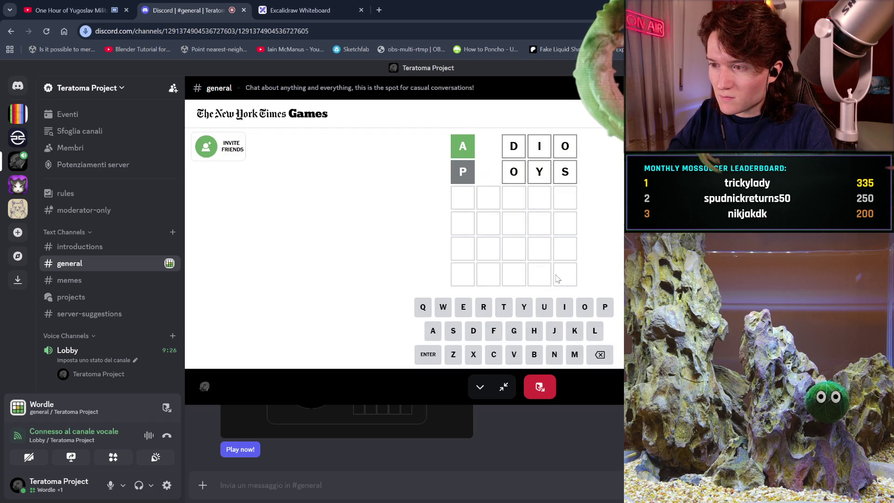
pyautogui.write('al')
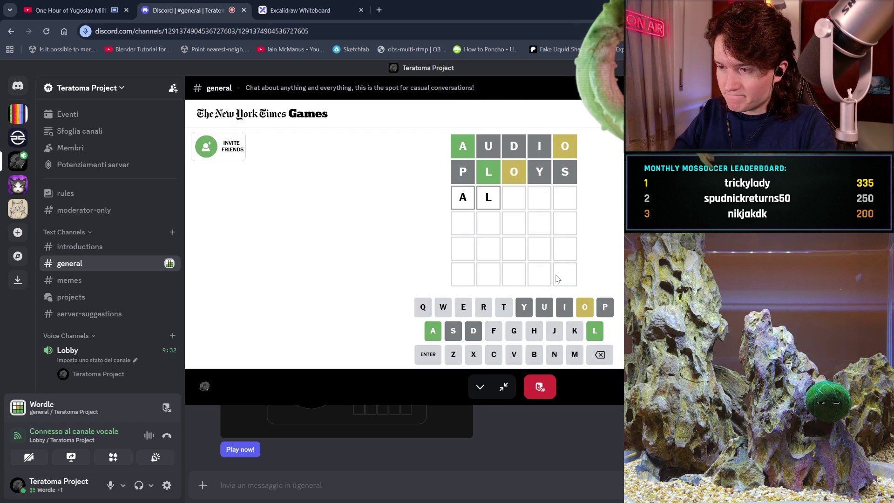
pyautogui.write('eo')
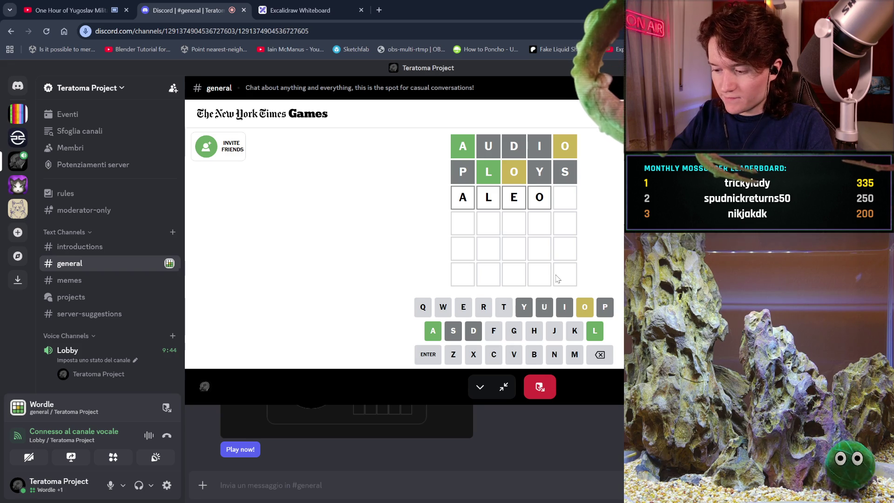
pyautogui.press('BackSpace')
pyautogui.press('BackSpace')
pyautogui.write('r')
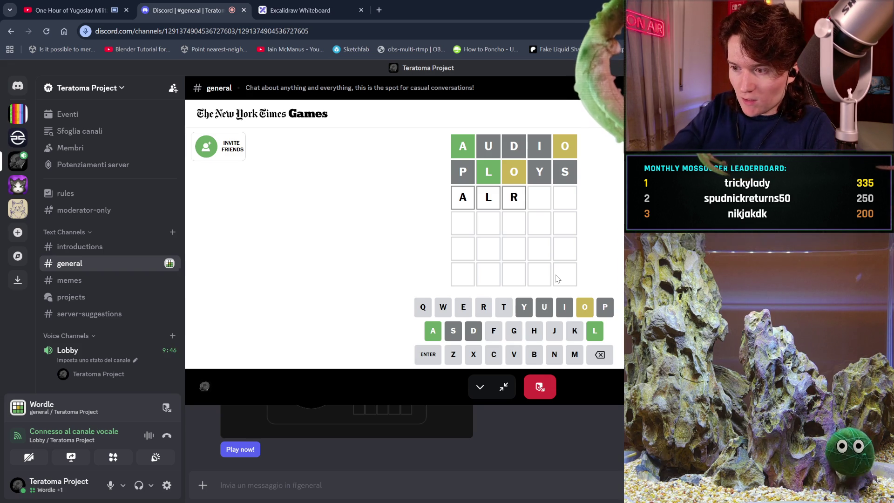
pyautogui.write('o')
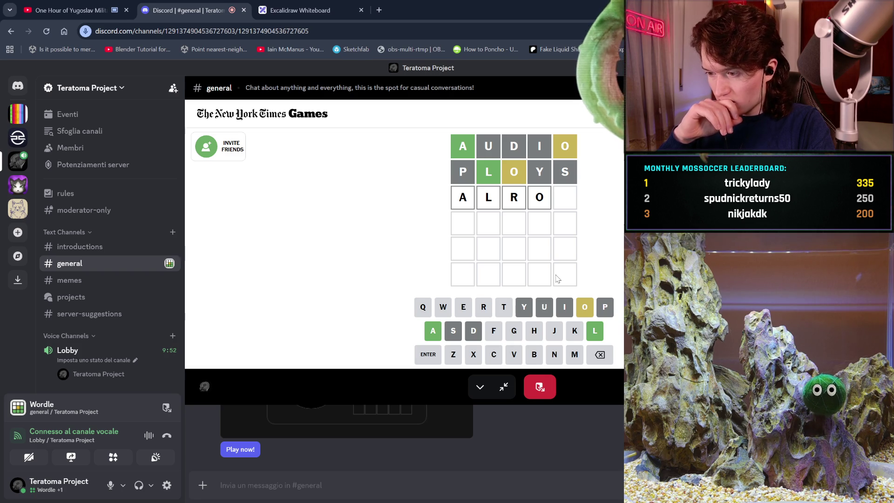
pyautogui.press('BackSpace')
pyautogui.press('BackSpace')
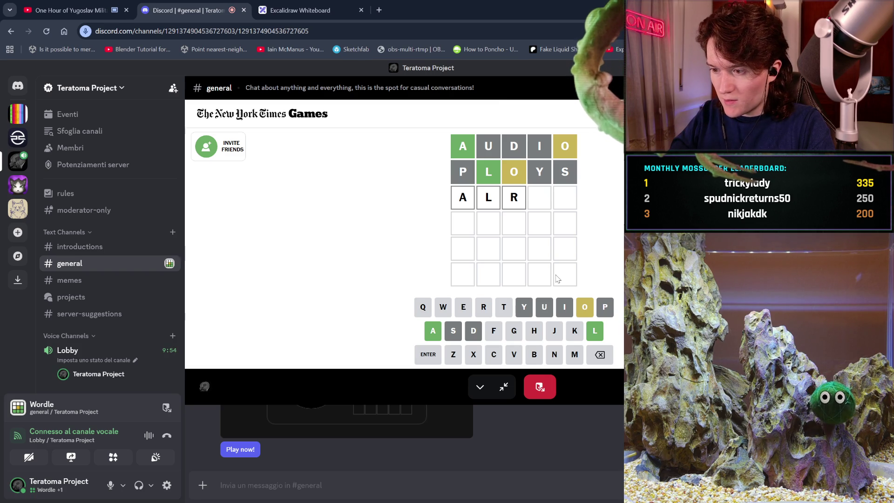
pyautogui.write('to')
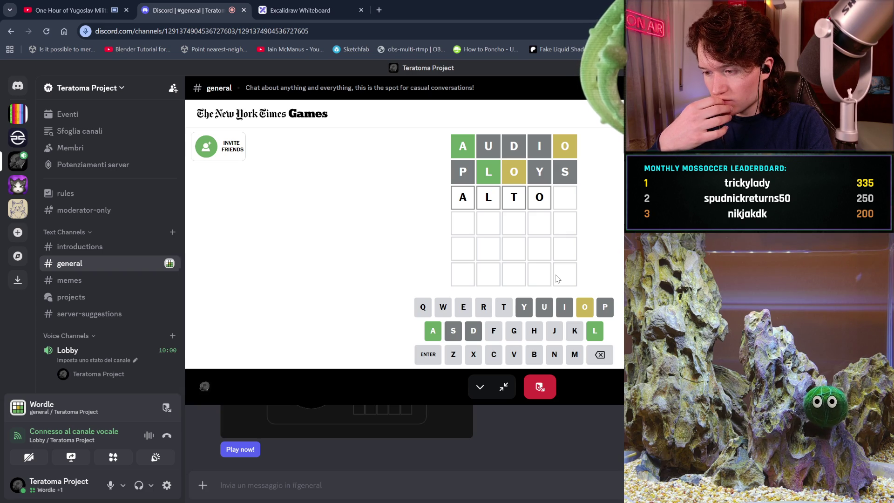
pyautogui.press('BackSpace')
pyautogui.press('BackSpace')
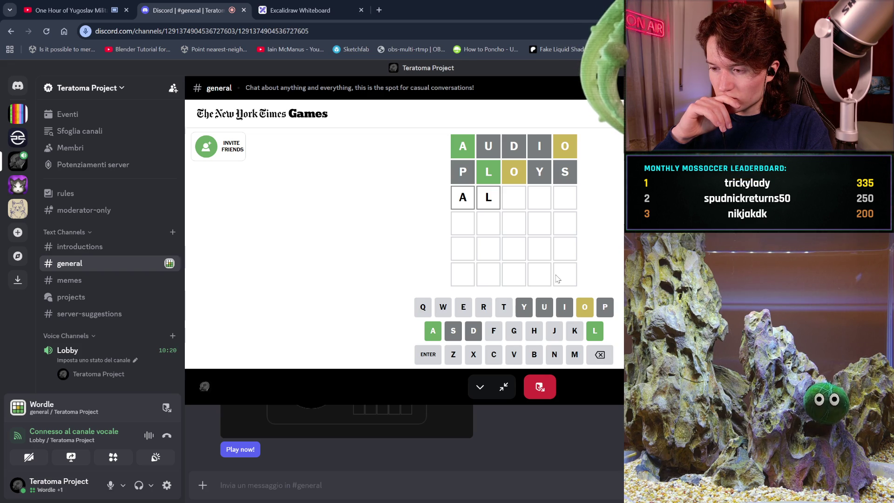
# Step: Try ALFO and ALLOM, then submit ALGOR as the third guess
pyautogui.write('f')
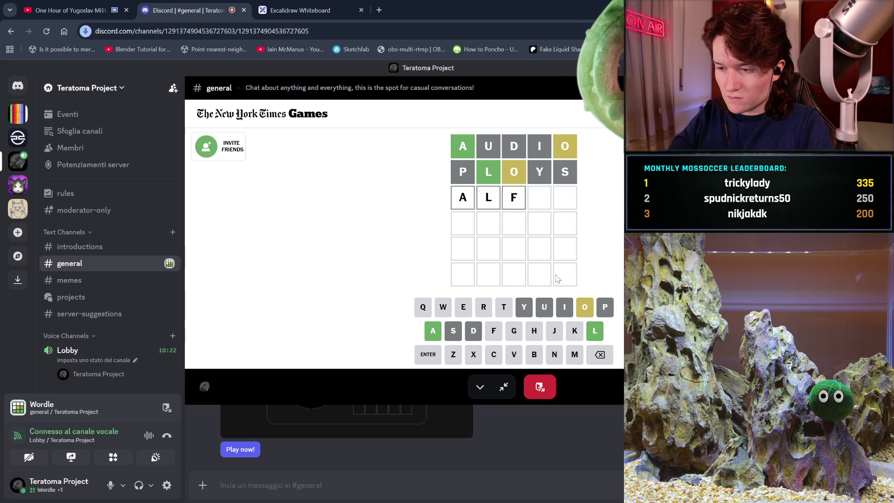
pyautogui.write('o')
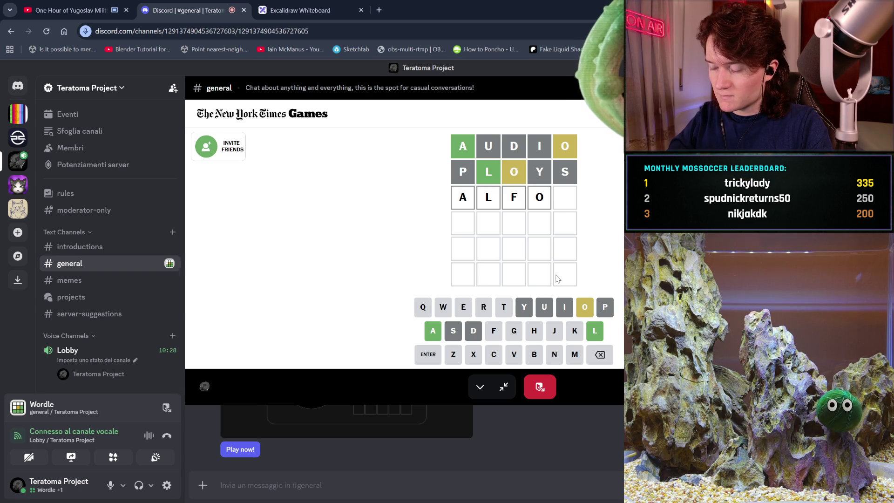
pyautogui.press('BackSpace')
pyautogui.press('BackSpace')
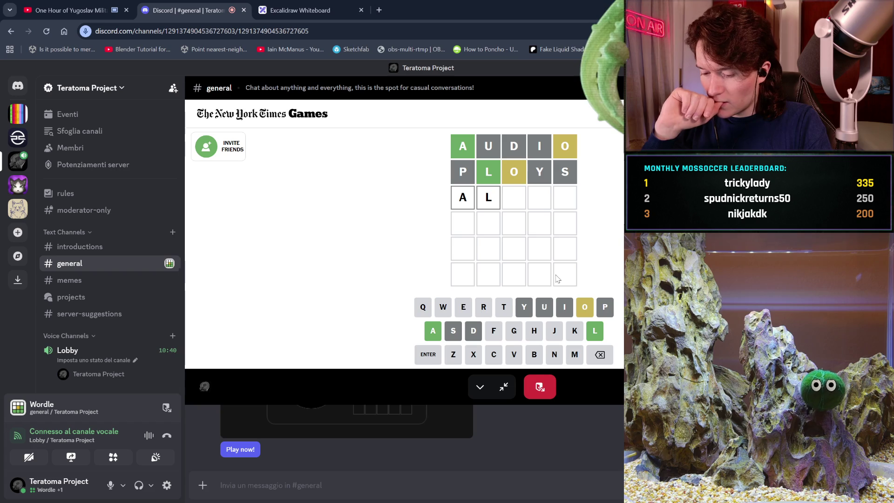
pyautogui.write('l')
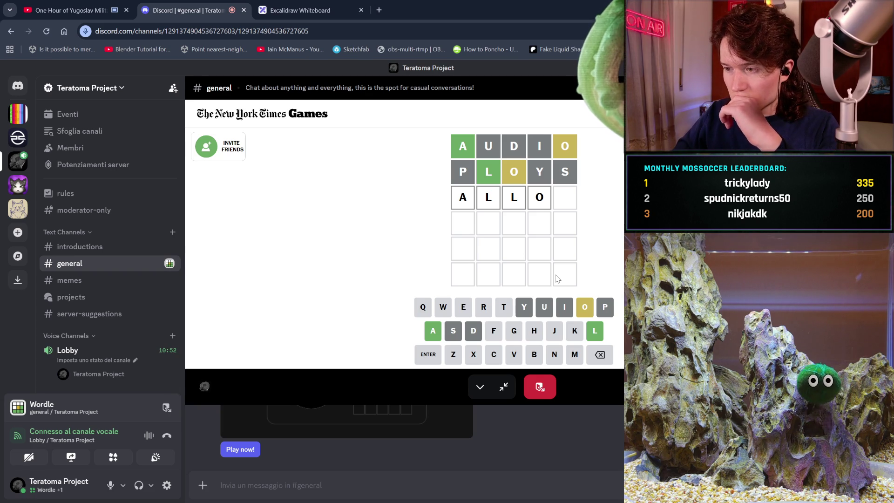
pyautogui.write('m')
pyautogui.press('Return')
pyautogui.press('BackSpace')
pyautogui.press('BackSpace')
pyautogui.press('BackSpace')
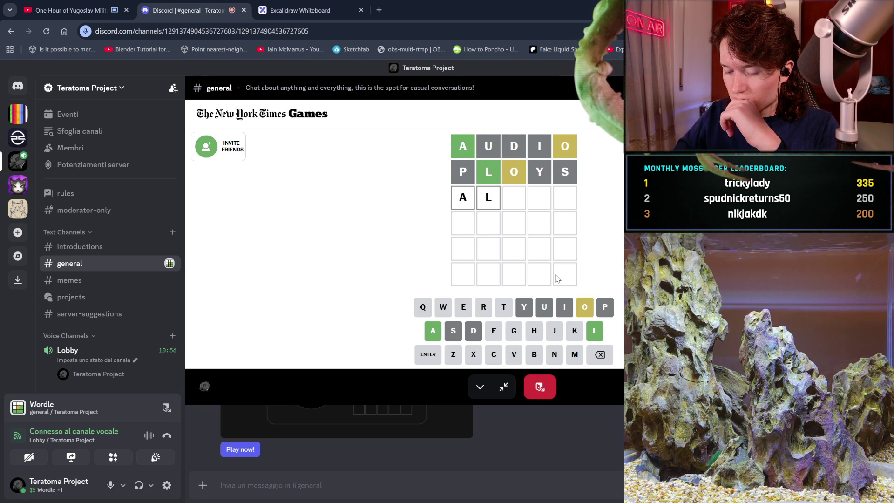
pyautogui.write('gor')
pyautogui.press('Return')
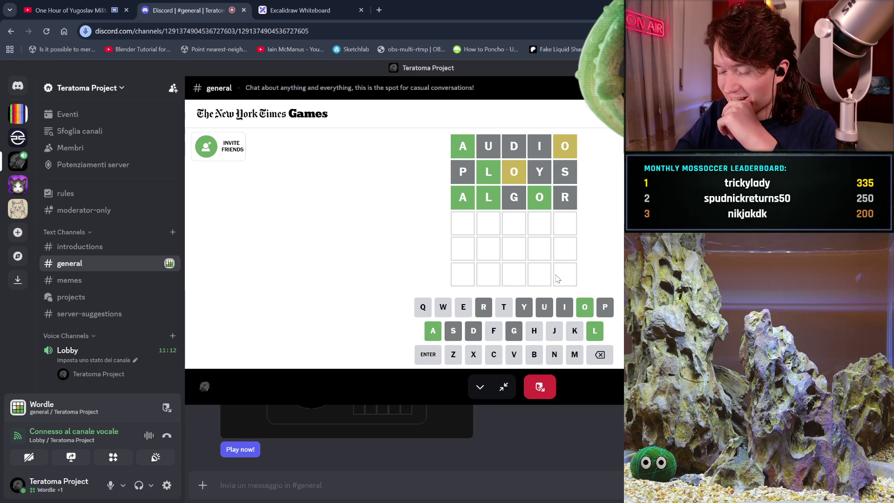
# Step: Start row four with AL, test HO, JO and ZO endings, then submit ALCOT (rejected)
pyautogui.write('al')
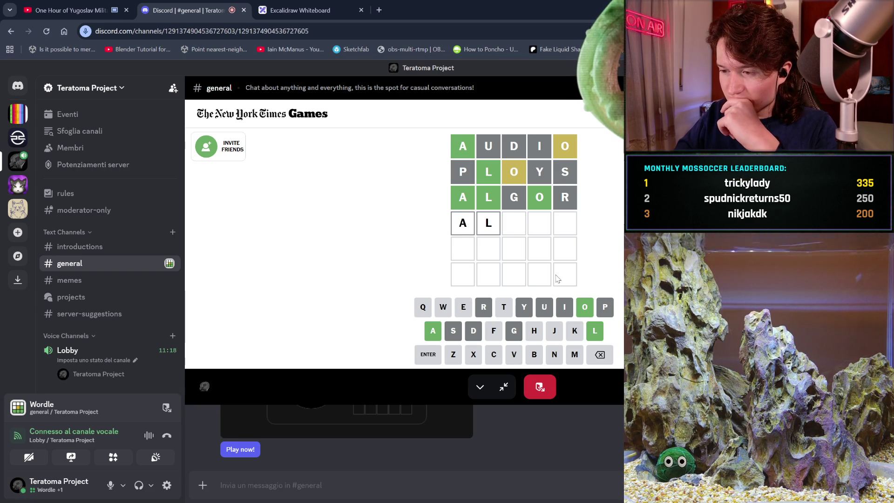
pyautogui.write('ho')
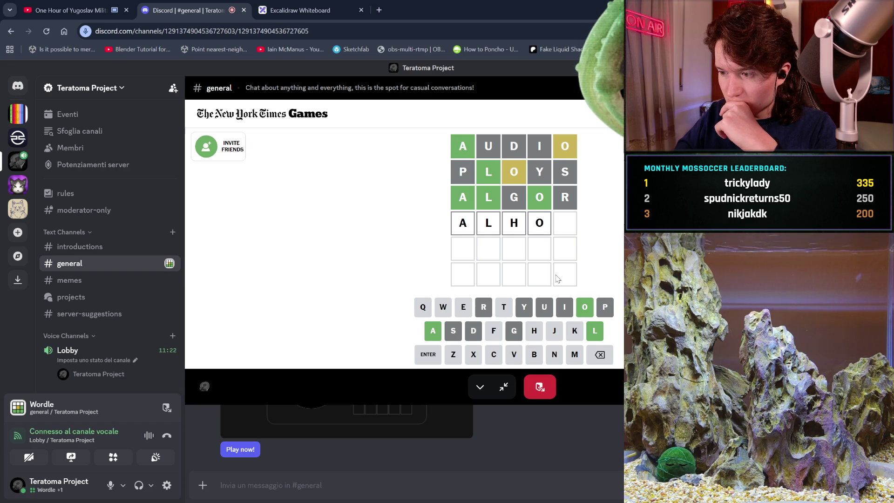
pyautogui.press('BackSpace')
pyautogui.press('BackSpace')
pyautogui.write('jo')
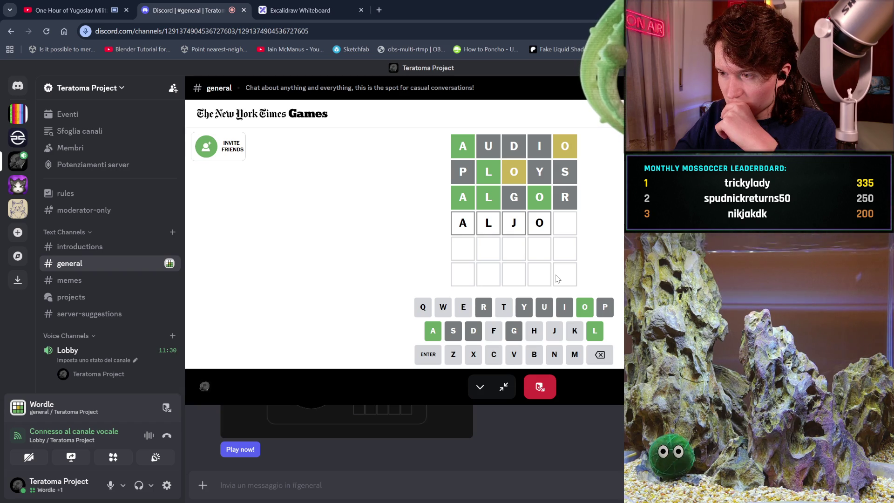
pyautogui.press('BackSpace')
pyautogui.press('BackSpace')
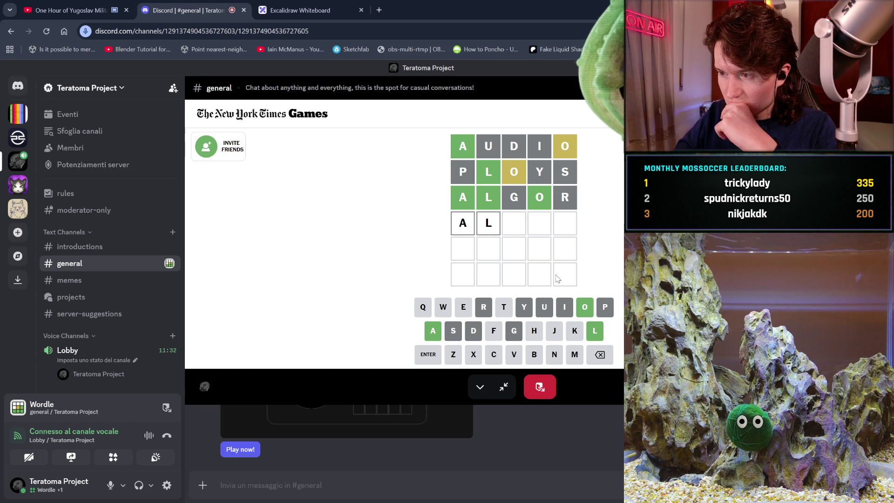
pyautogui.write('zo')
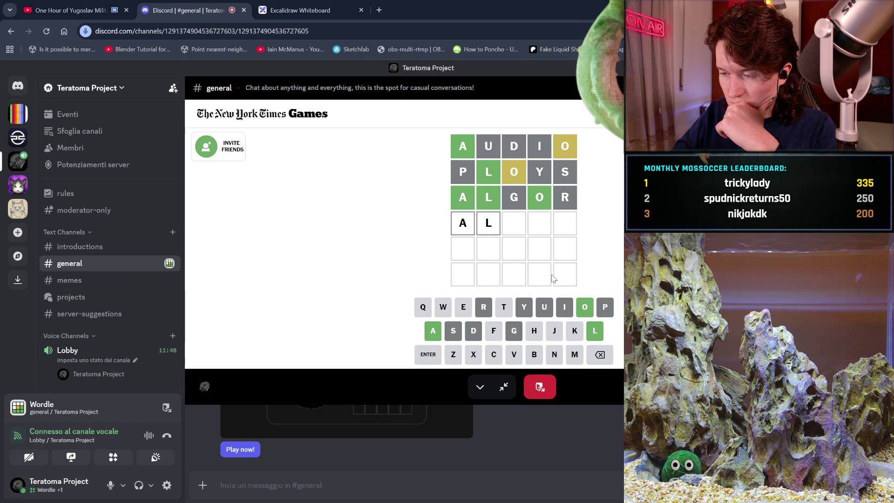
pyautogui.write('co')
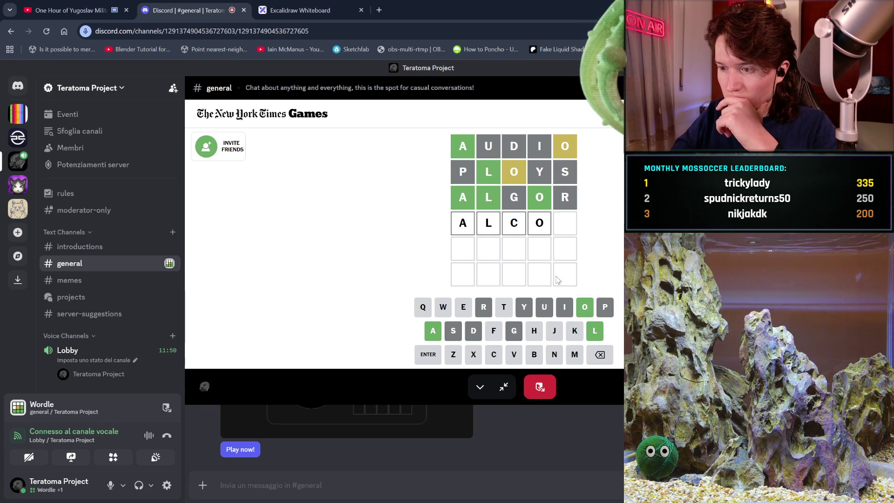
pyautogui.write('t')
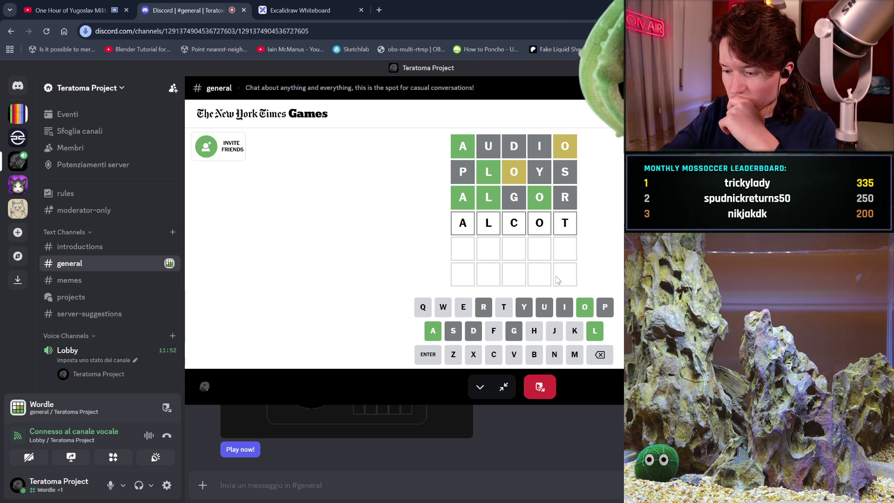
pyautogui.press('Return')
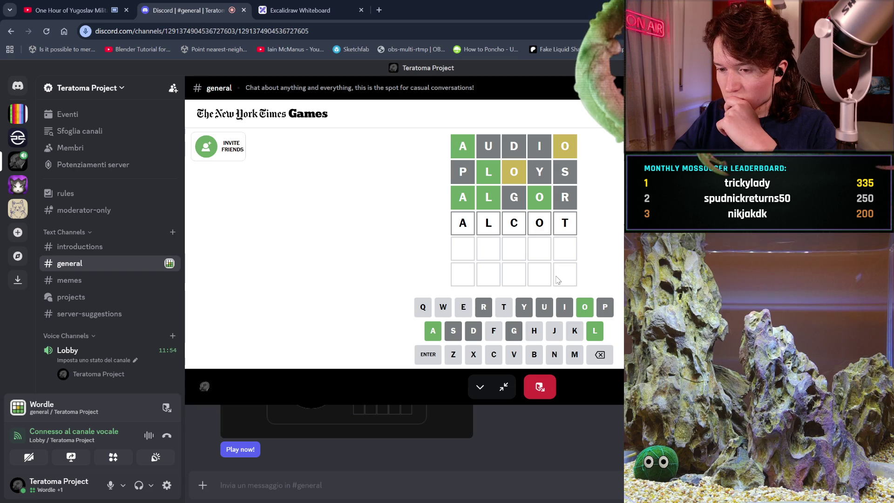
# Step: Try ALVOT, ALFOT, ALXOT and ALMOT as the fourth guess; all are rejected
pyautogui.press('BackSpace')
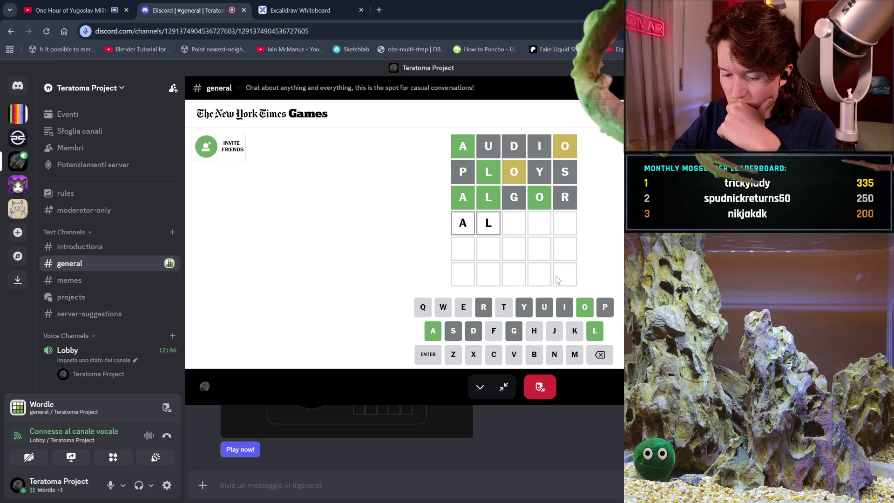
pyautogui.write('vt')
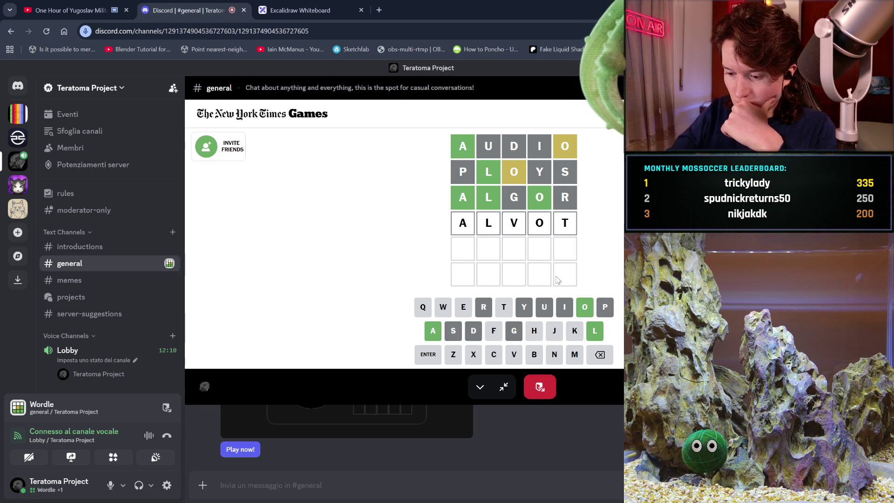
pyautogui.press('Return')
pyautogui.press('BackSpace')
pyautogui.press('BackSpace')
pyautogui.press('BackSpace')
pyautogui.write('x')
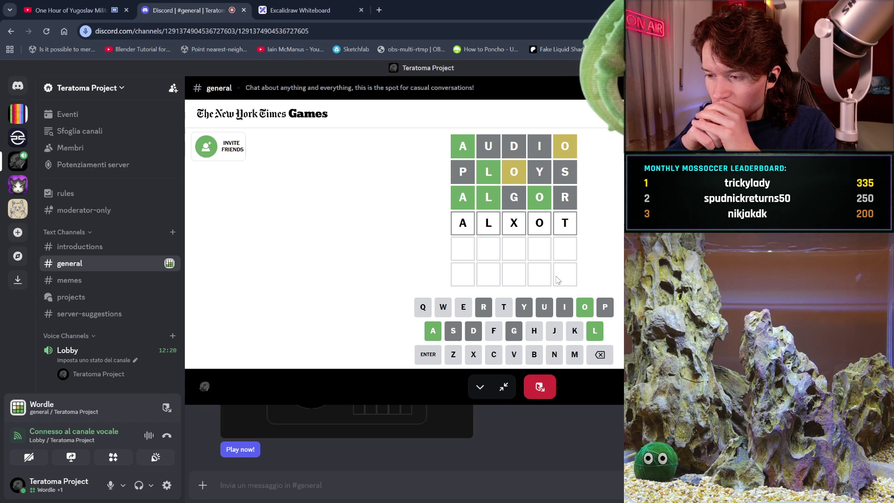
pyautogui.press('BackSpace')
pyautogui.press('BackSpace')
pyautogui.press('BackSpace')
pyautogui.write('ot')
pyautogui.press('Return')
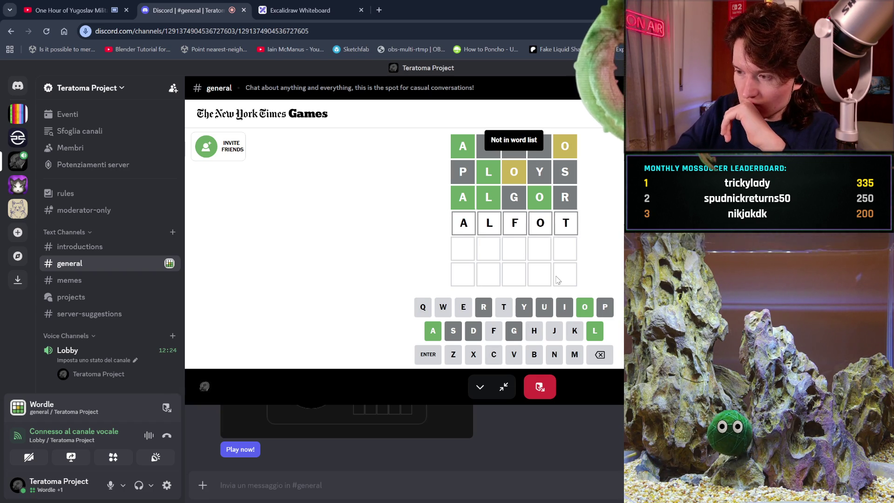
pyautogui.press('BackSpace')
pyautogui.press('BackSpace')
pyautogui.press('BackSpace')
pyautogui.write('xo')
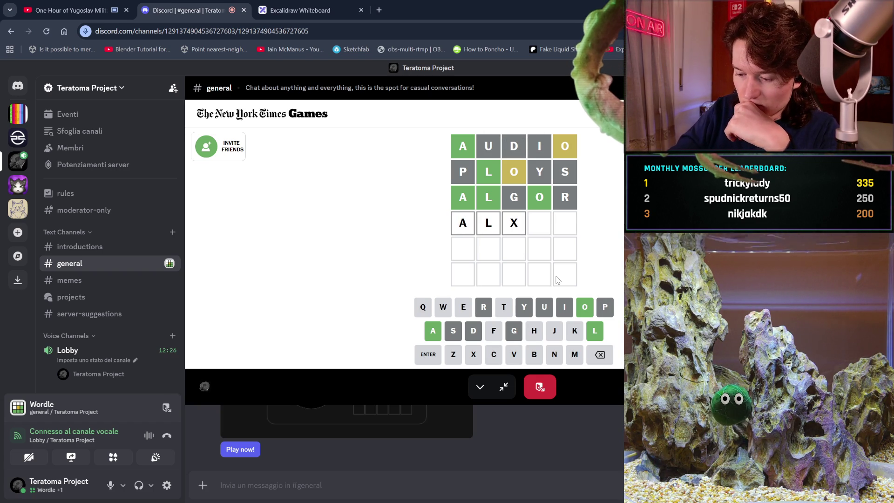
pyautogui.write('t')
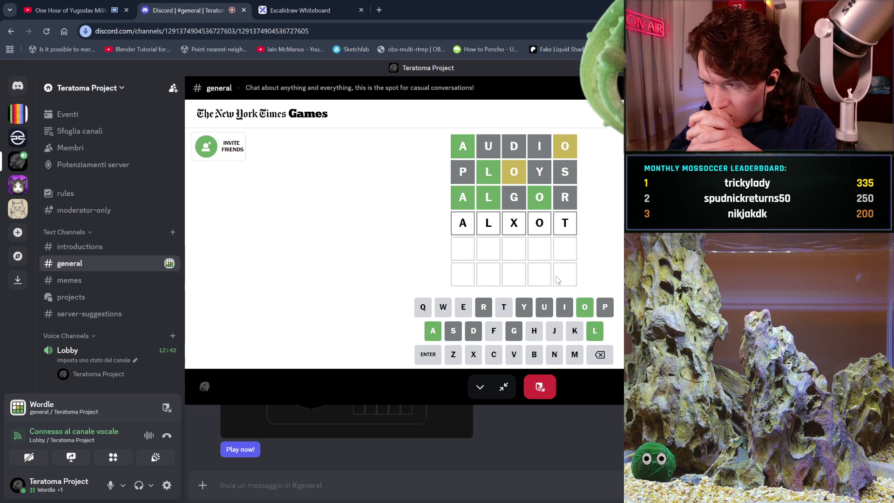
pyautogui.press('Return')
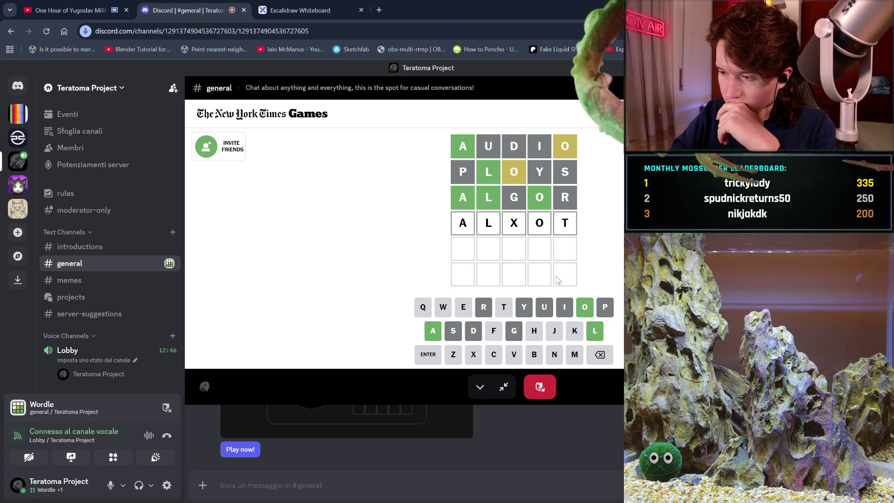
pyautogui.press('BackSpace')
pyautogui.press('BackSpace')
pyautogui.press('BackSpace')
pyautogui.write('mot')
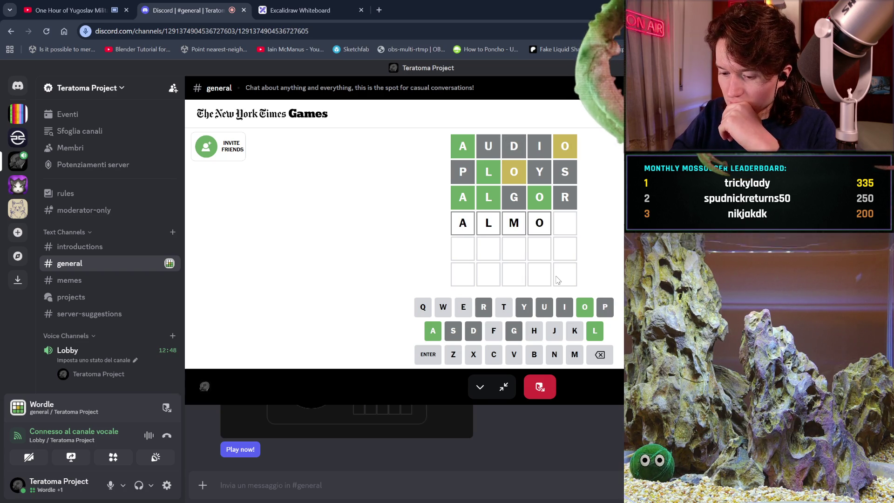
pyautogui.press('Return')
# Step: Try ALLOK, ALLOC and ALBOS, ALBOE, ALBOT, ALBOF, ALBOH, ALBOJ, ALBOK; all rejected, row back to AL
pyautogui.press('BackSpace')
pyautogui.press('BackSpace')
pyautogui.press('BackSpace')
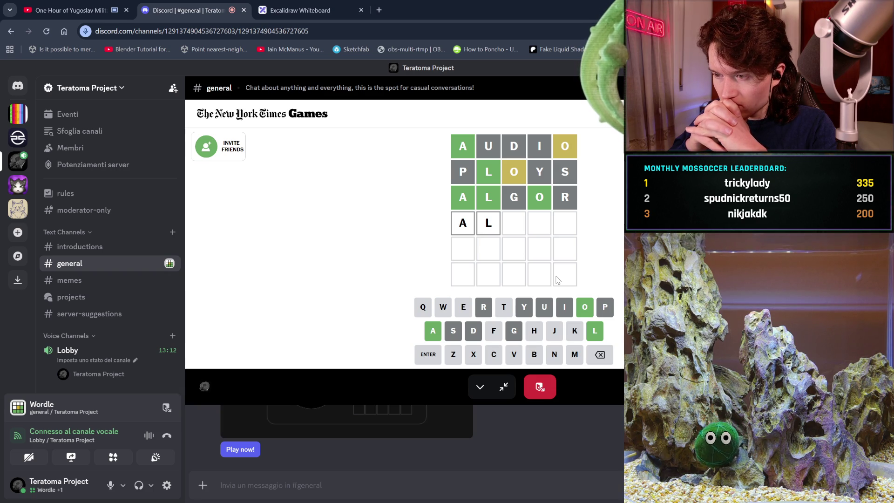
pyautogui.write('lok')
pyautogui.press('Return')
pyautogui.press('BackSpace')
pyautogui.press('BackSpace')
pyautogui.press('BackSpace')
pyautogui.write('lo')
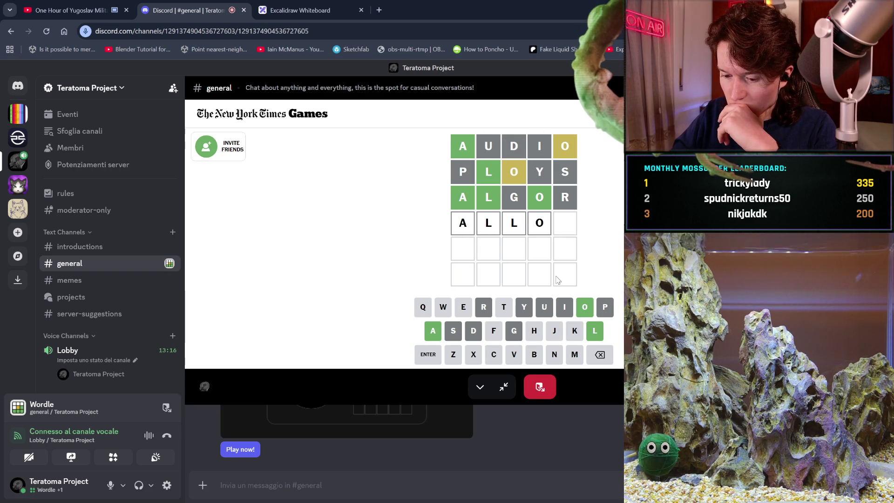
pyautogui.write('c')
pyautogui.press('Return')
pyautogui.press('BackSpace')
pyautogui.press('BackSpace')
pyautogui.press('BackSpace')
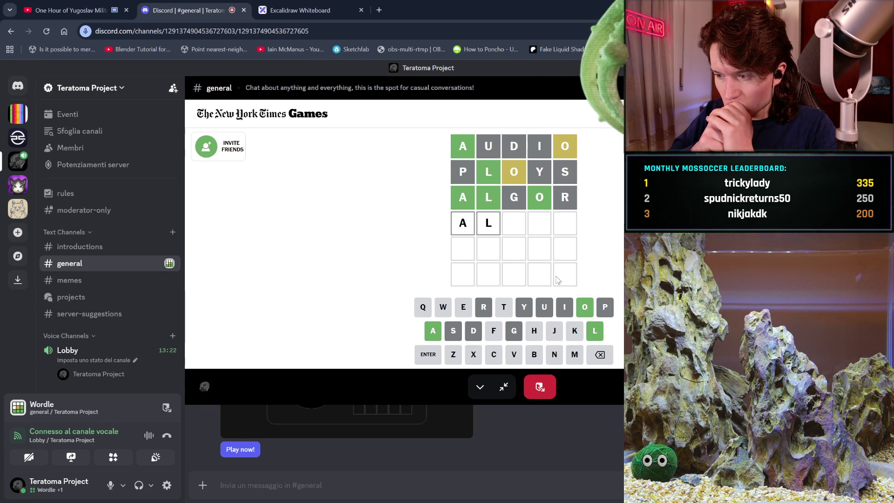
pyautogui.write('bo')
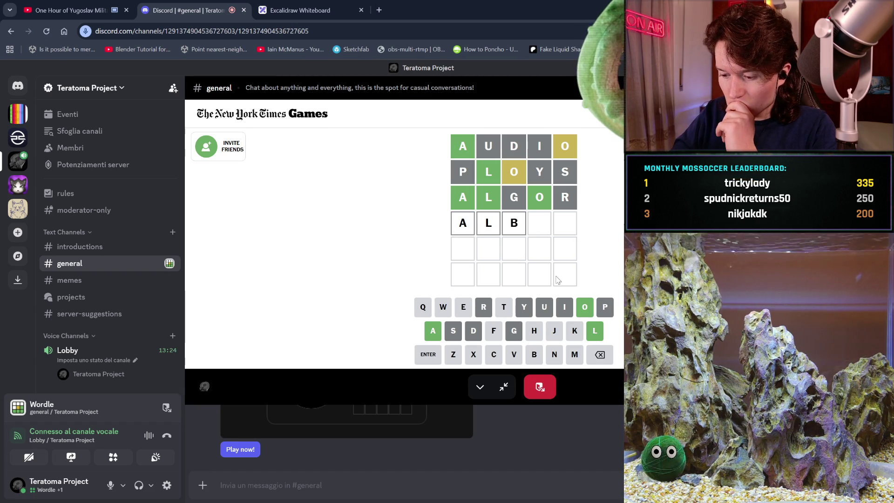
pyautogui.write('s')
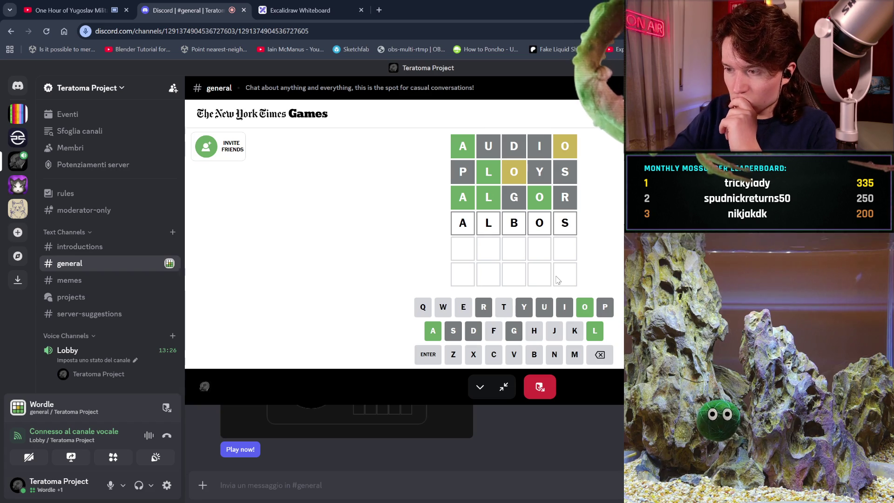
pyautogui.press('Return')
pyautogui.press('BackSpace')
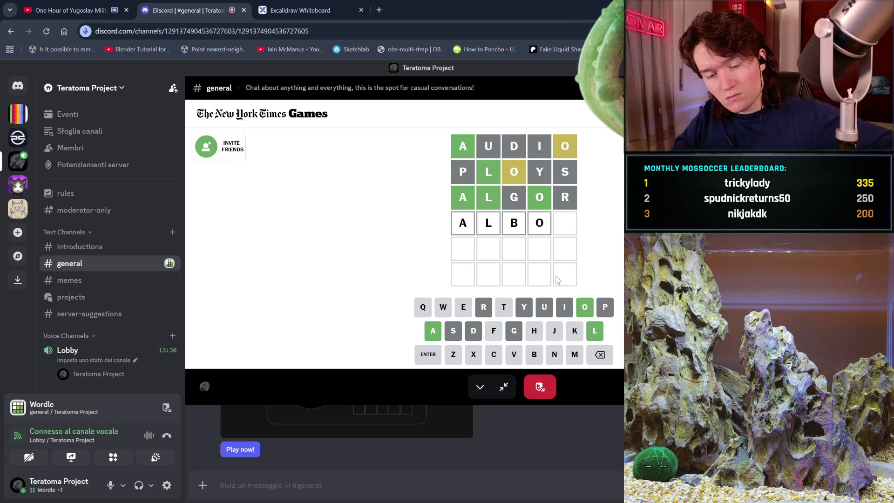
pyautogui.write('e')
pyautogui.press('Return')
pyautogui.press('BackSpace')
pyautogui.write('t')
pyautogui.press('Return')
pyautogui.press('BackSpace')
pyautogui.write('f')
pyautogui.press('Return')
pyautogui.press('BackSpace')
pyautogui.write('h')
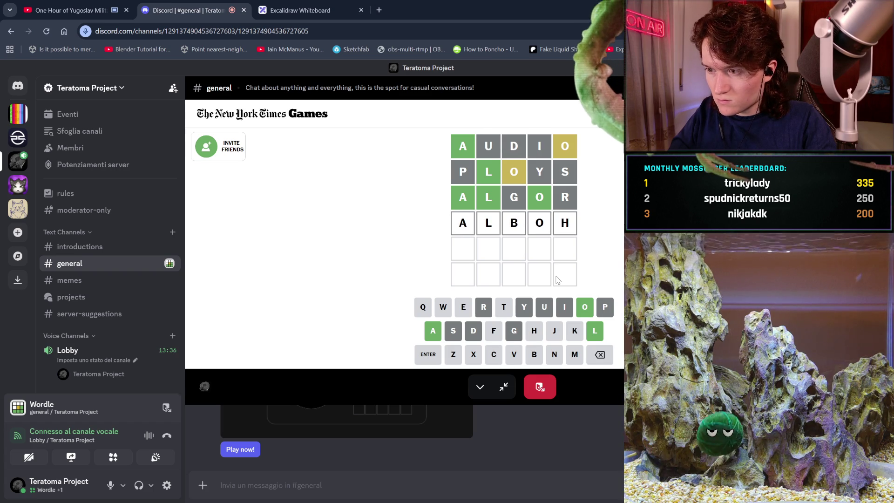
pyautogui.press('Return')
pyautogui.press('BackSpace')
pyautogui.write('j')
pyautogui.press('Return')
pyautogui.press('BackSpace')
pyautogui.write('k')
pyautogui.press('Return')
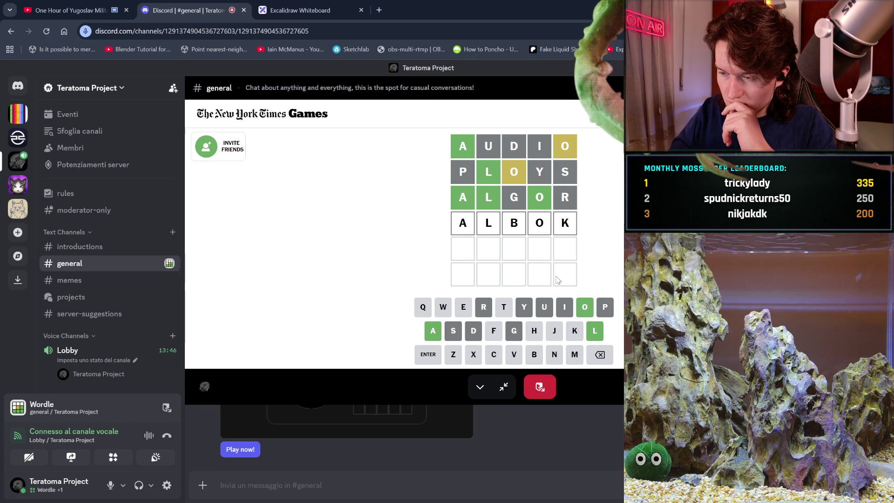
pyautogui.press('BackSpace')
pyautogui.press('BackSpace')
pyautogui.press('BackSpace')
# Step: Submit ALCOK (rejected), type and clear ALXOX, then restart row four with MET
pyautogui.write('COK')
pyautogui.press('Return')
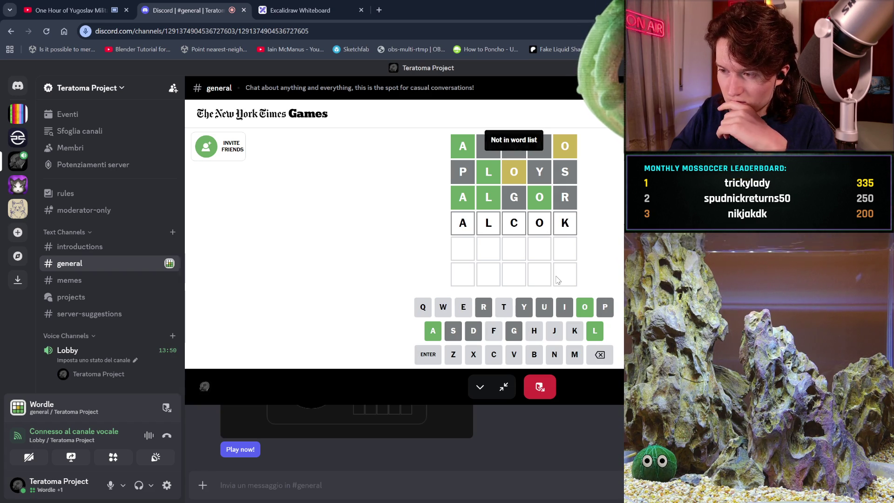
pyautogui.press('BackSpace')
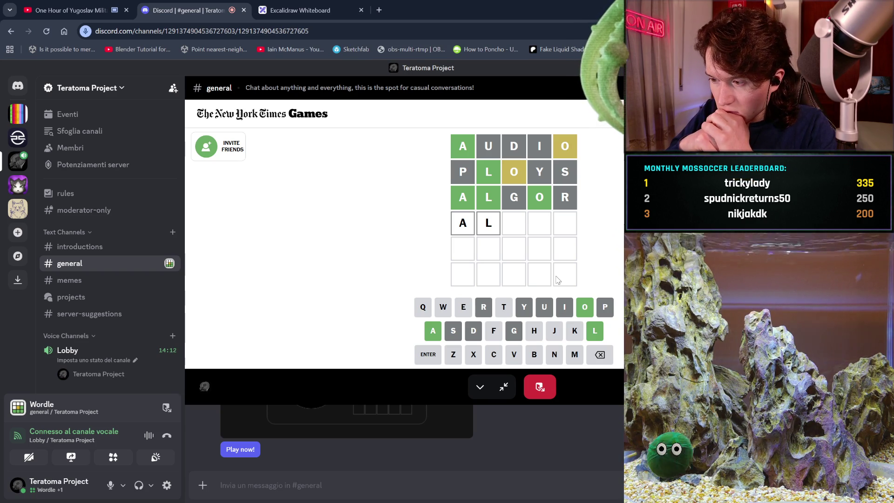
pyautogui.write('xox')
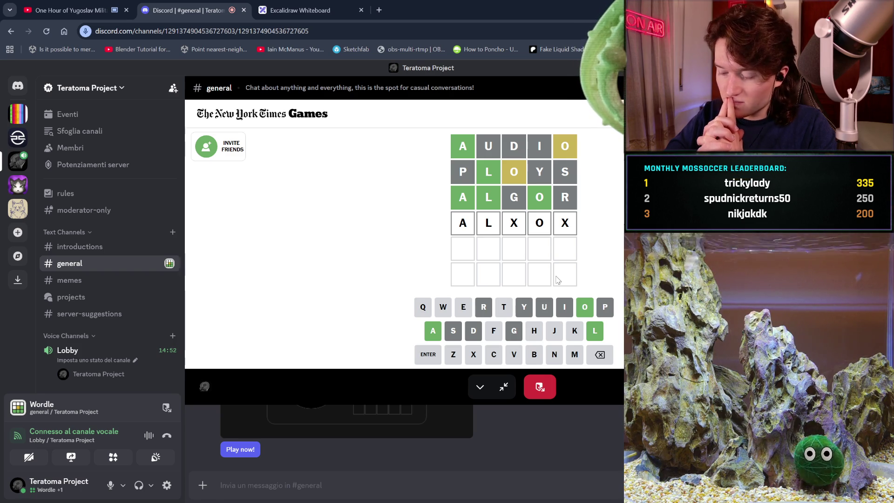
pyautogui.press('BackSpace')
pyautogui.press('BackSpace')
pyautogui.press('BackSpace')
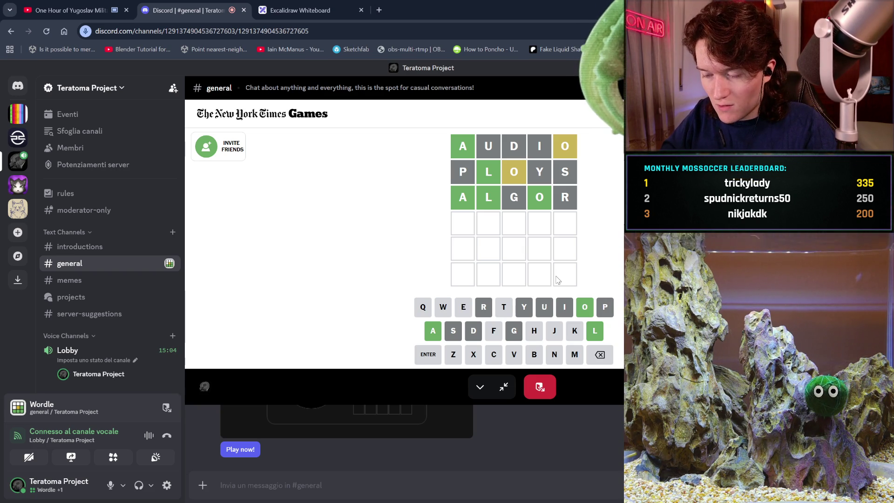
pyautogui.write('me')
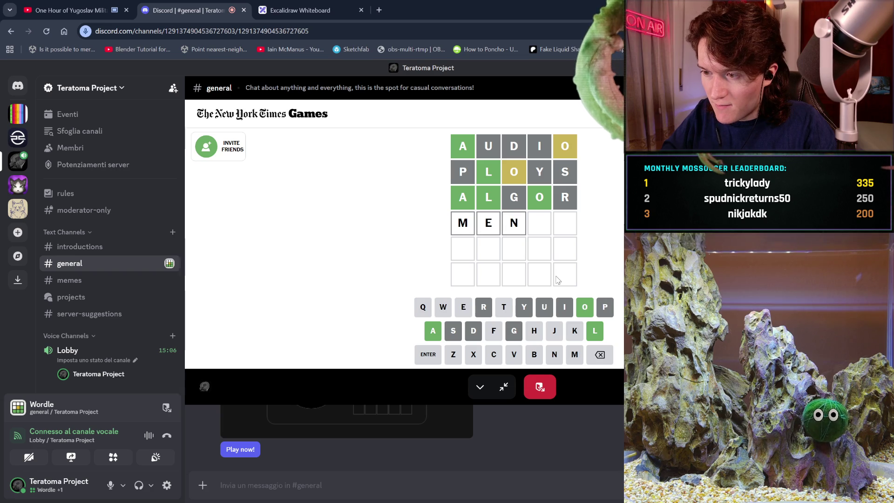
pyautogui.write('t')
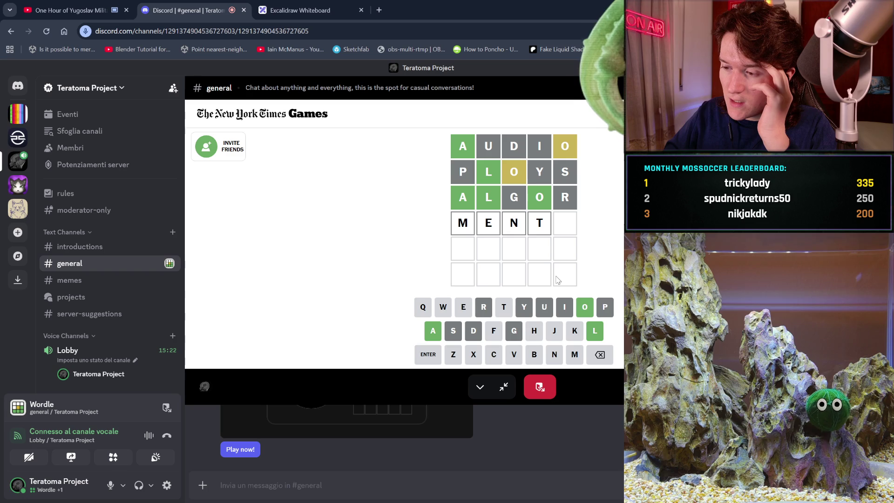
# Step: Correct row four from FENTH to FETCH, submit it, then start typing row five
pyautogui.press('BackSpace')
pyautogui.press('BackSpace')
pyautogui.press('BackSpace')
pyautogui.write('fenth')
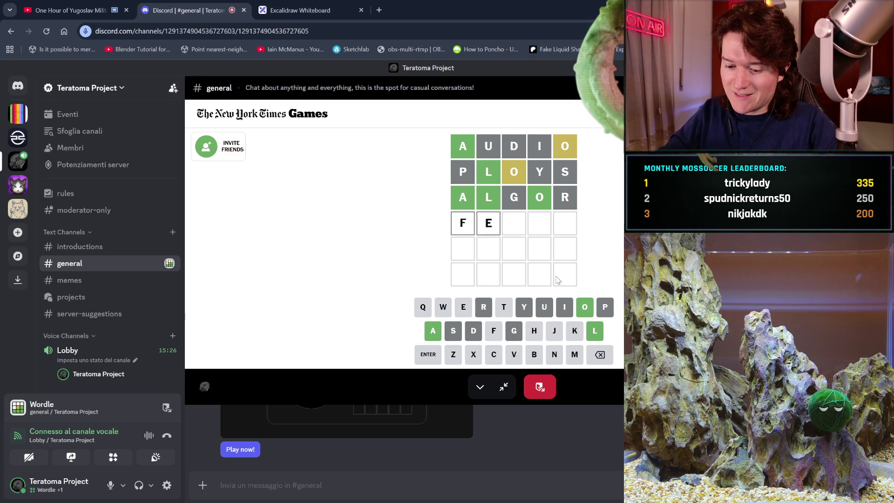
pyautogui.press('Return')
pyautogui.press('BackSpace')
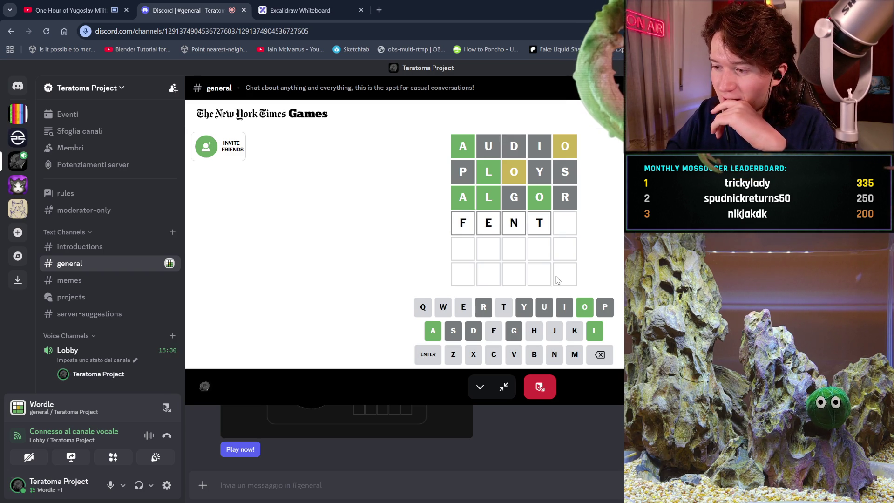
pyautogui.press('BackSpace')
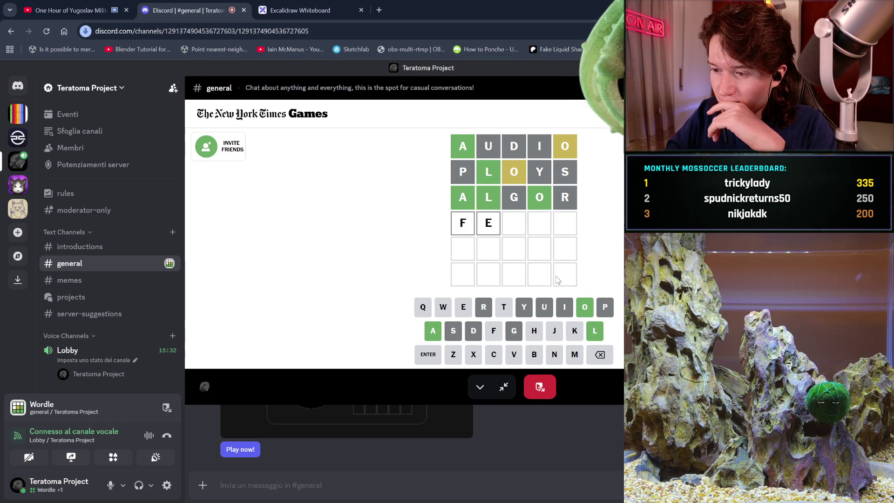
pyautogui.write('nc')
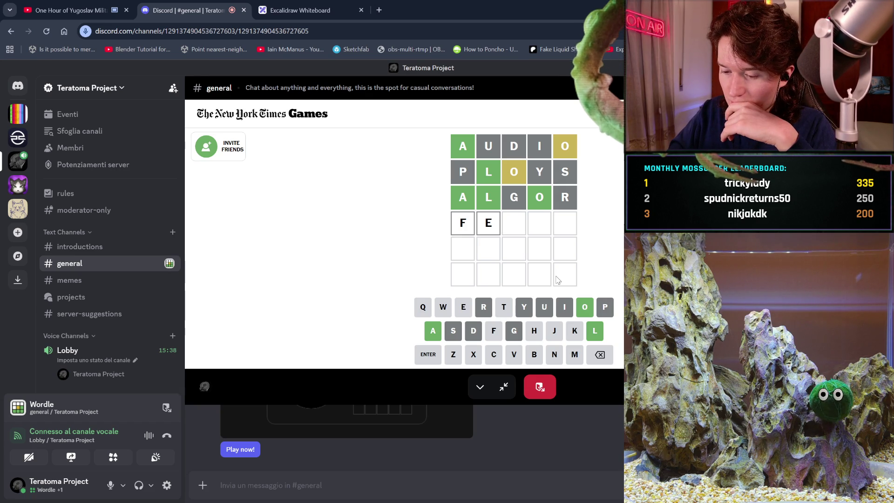
pyautogui.write('tc')
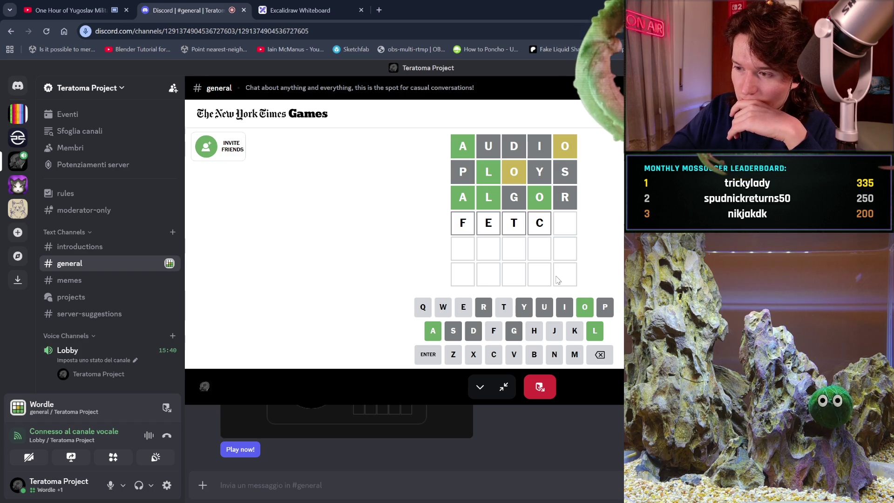
pyautogui.press('Return')
pyautogui.write('AL')
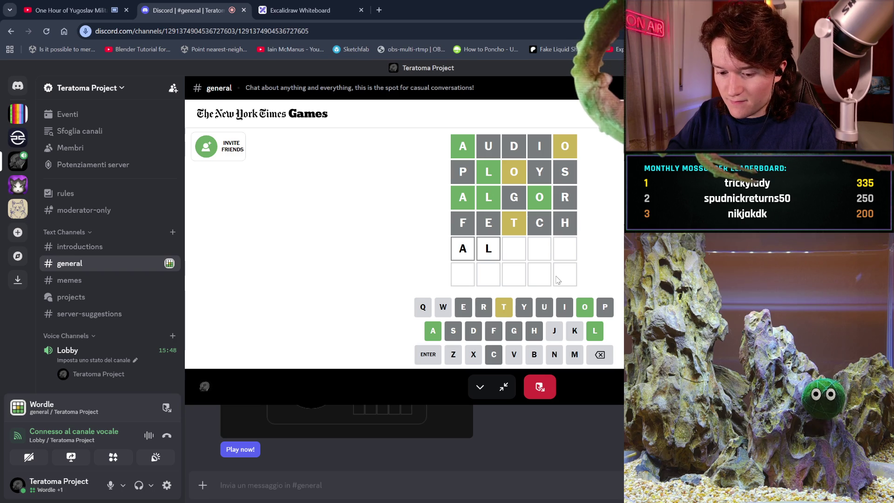
pyautogui.write('xot')
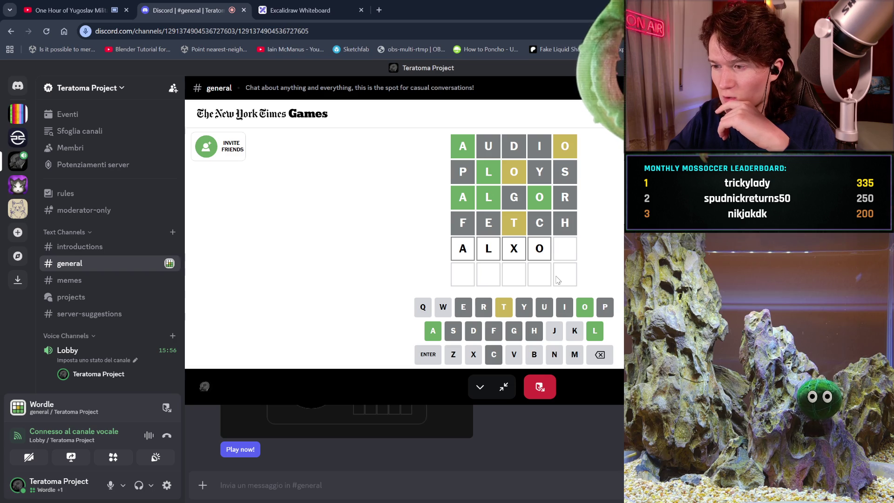
# Step: Try ALJOT, ALKOT, ALZOT, ALXOT and ALVOT in row five; all rejected
pyautogui.write('oot')
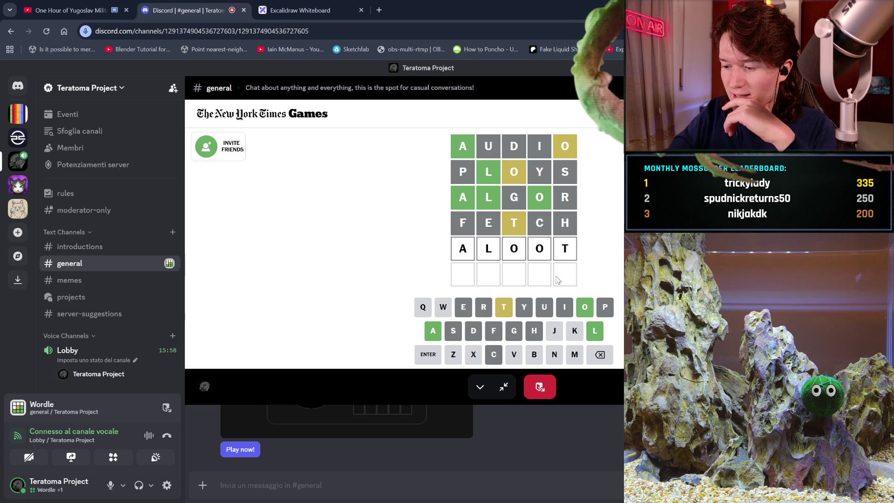
pyautogui.press('BackSpace')
pyautogui.press('BackSpace')
pyautogui.press('BackSpace')
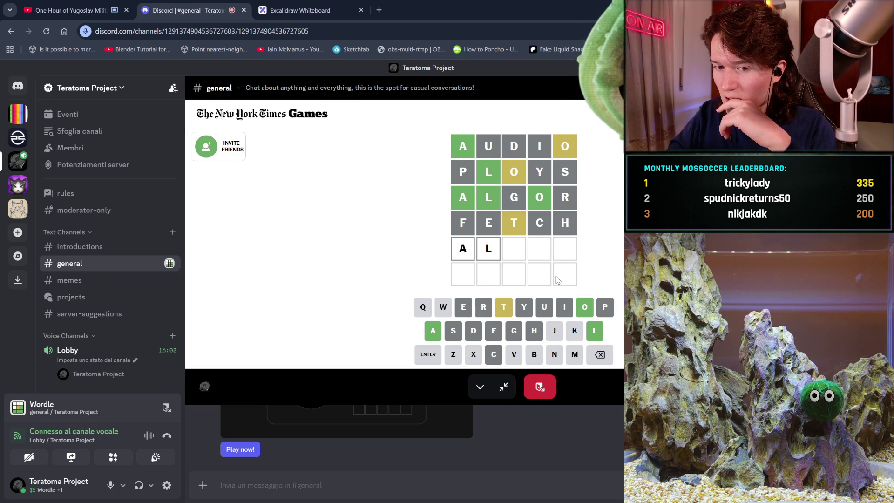
pyautogui.write('jo')
pyautogui.press('Return')
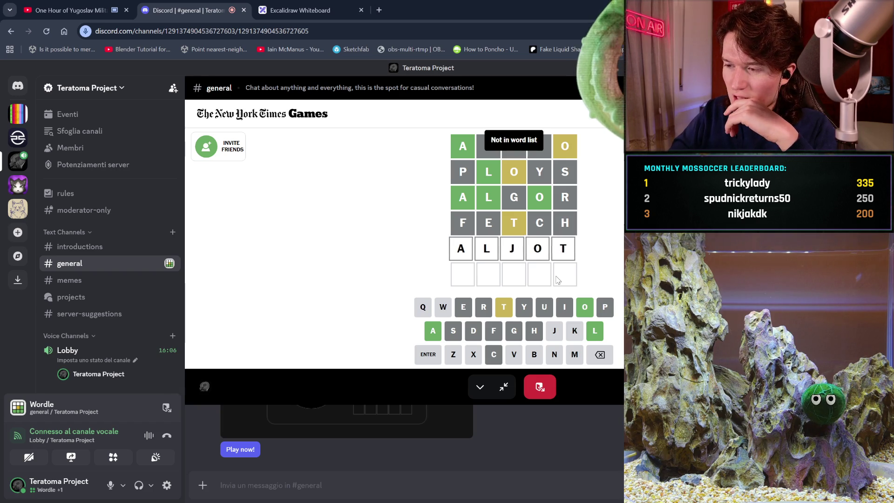
pyautogui.press('BackSpace')
pyautogui.press('BackSpace')
pyautogui.press('BackSpace')
pyautogui.write('kot')
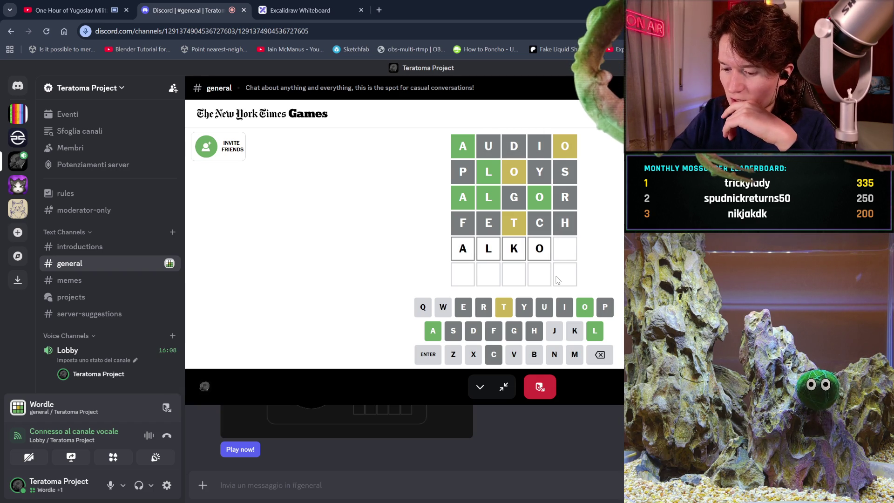
pyautogui.press('Return')
pyautogui.press('BackSpace')
pyautogui.press('BackSpace')
pyautogui.press('BackSpace')
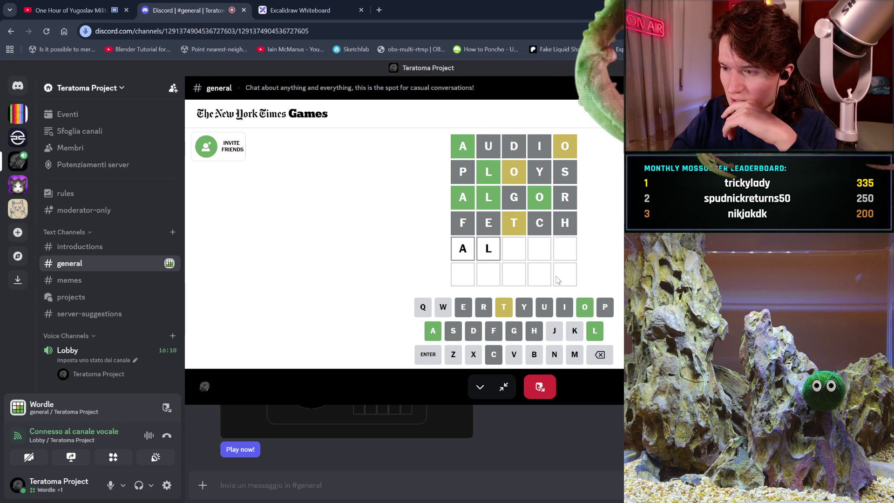
pyautogui.write('zot')
pyautogui.press('Return')
pyautogui.press('BackSpace')
pyautogui.press('BackSpace')
pyautogui.press('BackSpace')
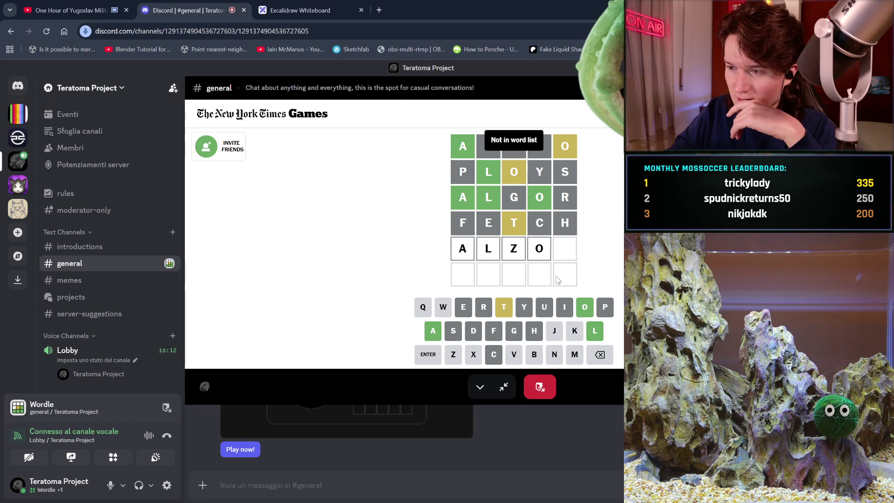
pyautogui.write('xo')
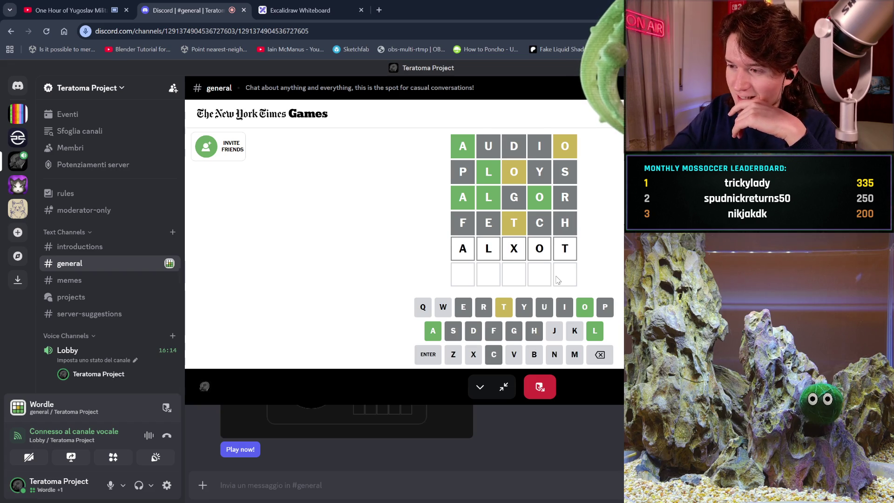
pyautogui.press('Return')
pyautogui.press('BackSpace')
pyautogui.press('BackSpace')
pyautogui.press('BackSpace')
pyautogui.write('v')
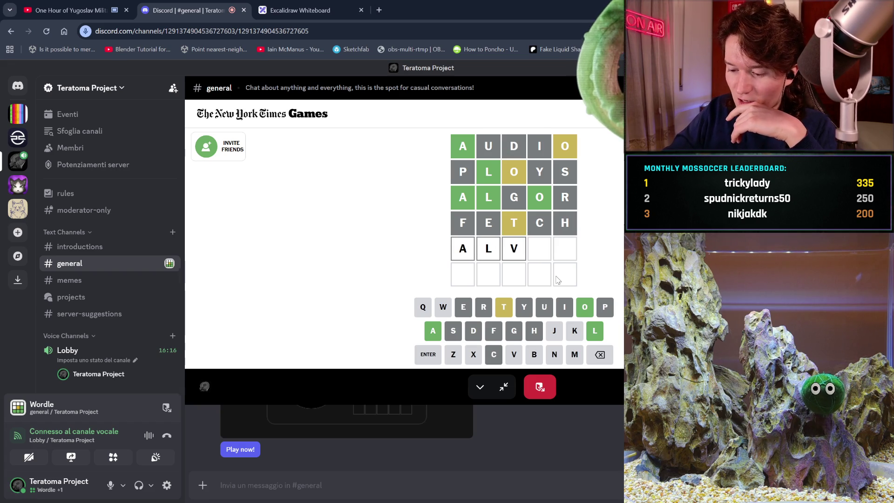
pyautogui.press('Return')
# Step: Try ALBOT, ALNOT, ALMOT and ALQOT in row five; all rejected
pyautogui.press('BackSpace')
pyautogui.press('BackSpace')
pyautogui.press('BackSpace')
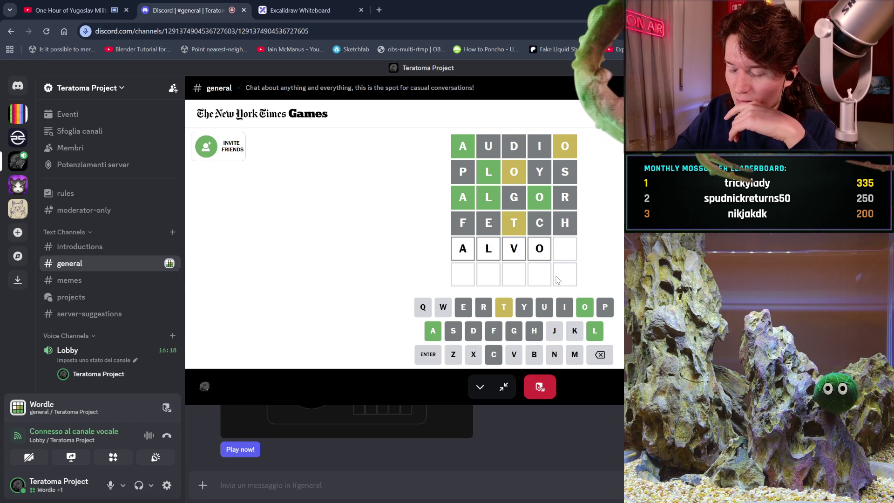
pyautogui.write('bot')
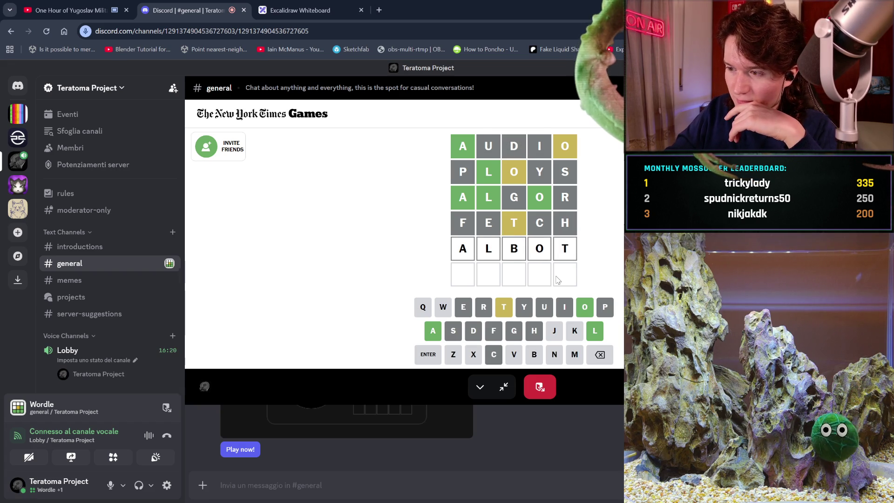
pyautogui.press('Return')
pyautogui.press('BackSpace')
pyautogui.press('BackSpace')
pyautogui.press('BackSpace')
pyautogui.write('not')
pyautogui.press('Return')
pyautogui.press('BackSpace')
pyautogui.press('BackSpace')
pyautogui.press('BackSpace')
pyautogui.write('mot')
pyautogui.press('Return')
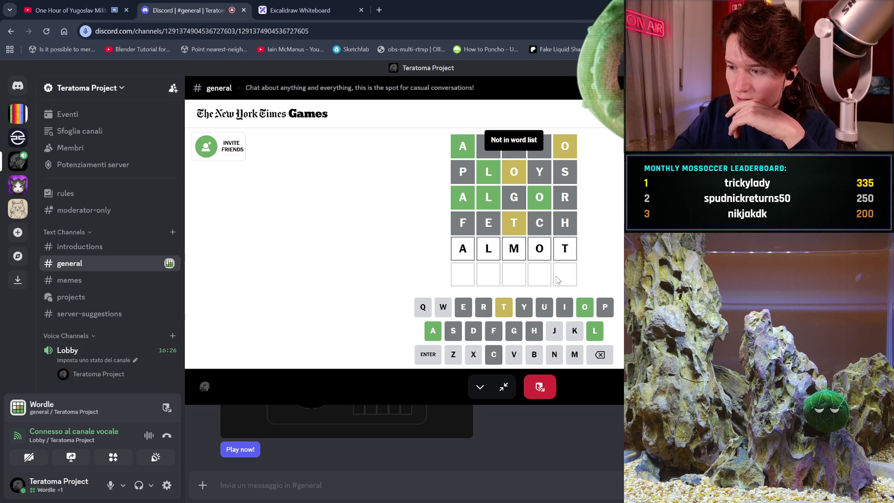
pyautogui.press('BackSpace')
pyautogui.press('BackSpace')
pyautogui.press('BackSpace')
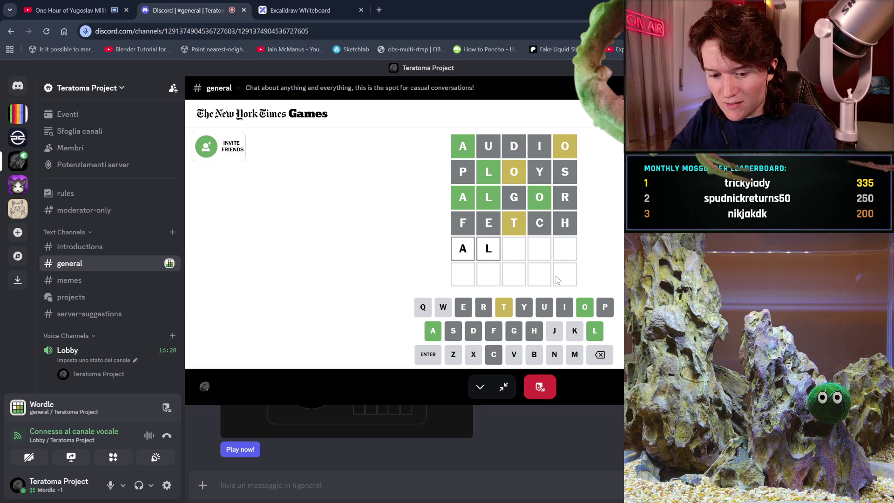
pyautogui.write('qot')
pyautogui.press('Return')
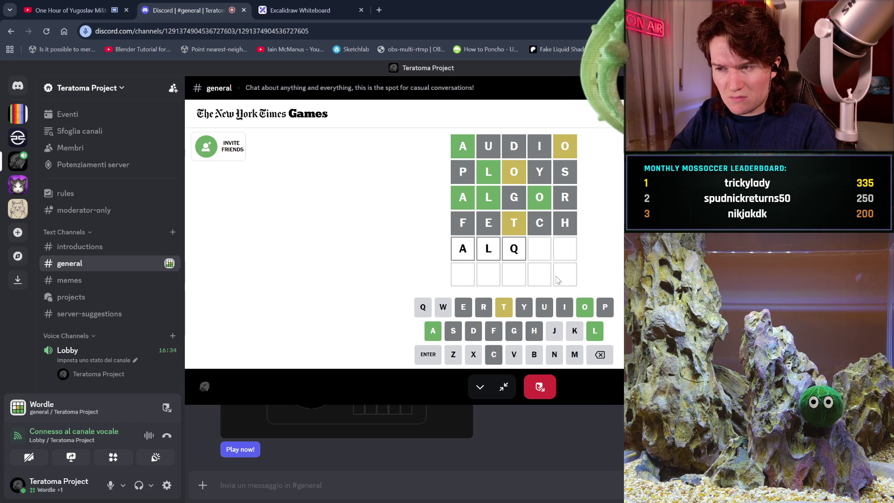
# Step: After ALWOT and ALAOT are rejected, submit ALLOT to solve the puzzle
pyautogui.press('BackSpace')
pyautogui.write('wot')
pyautogui.press('Return')
pyautogui.press('BackSpace')
pyautogui.press('BackSpace')
pyautogui.press('BackSpace')
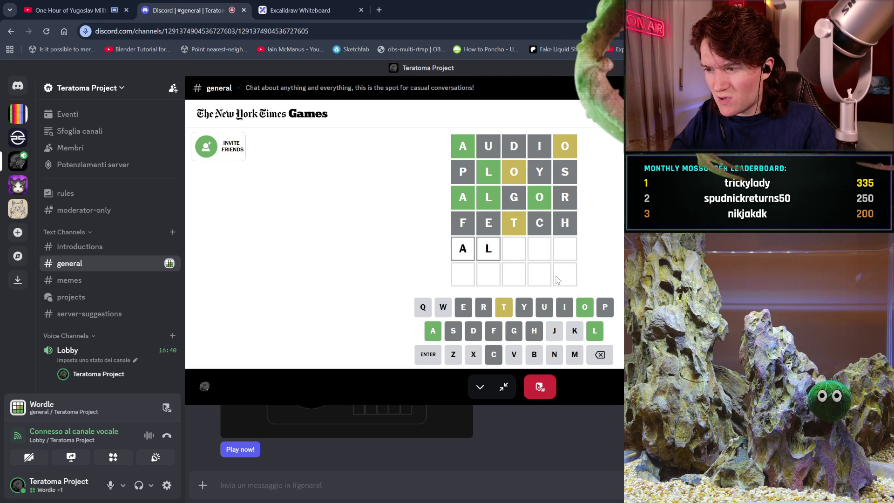
pyautogui.write('aot')
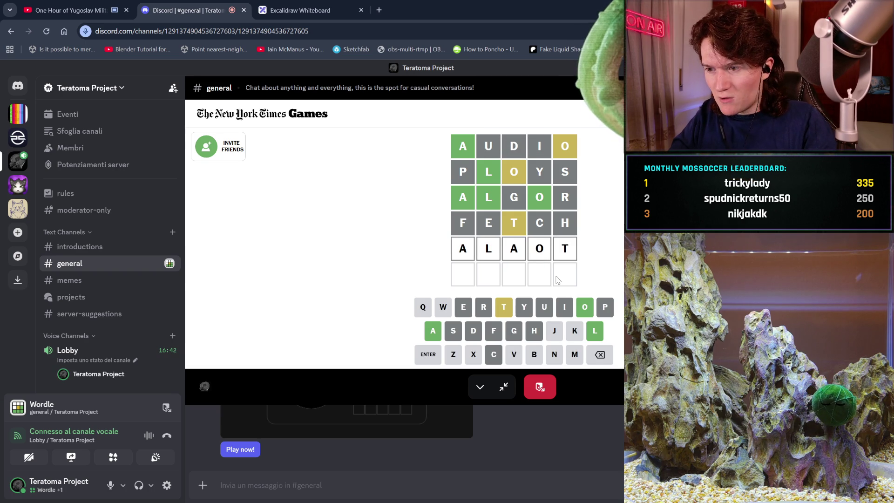
pyautogui.press('Return')
pyautogui.press('BackSpace')
pyautogui.press('BackSpace')
pyautogui.press('BackSpace')
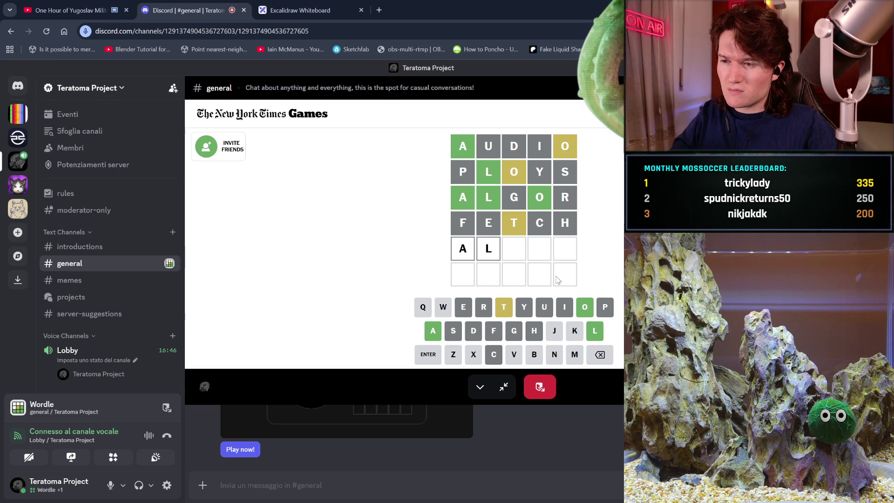
pyautogui.write('ot')
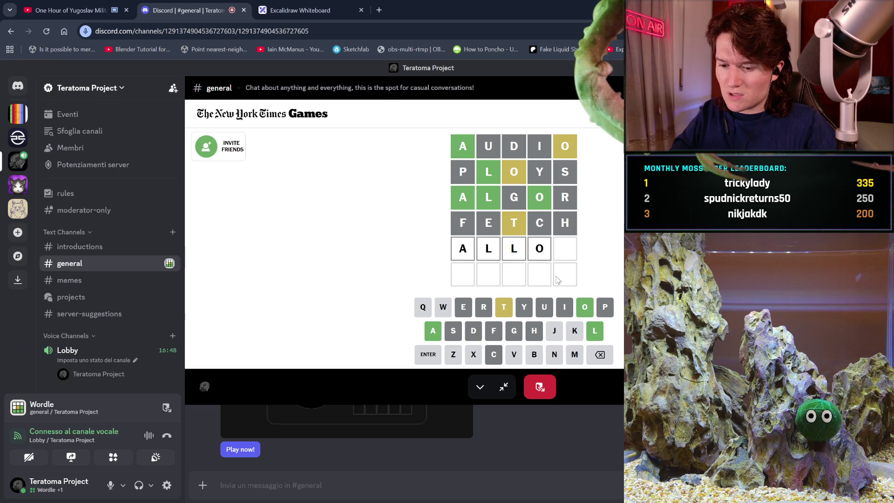
pyautogui.press('Return')
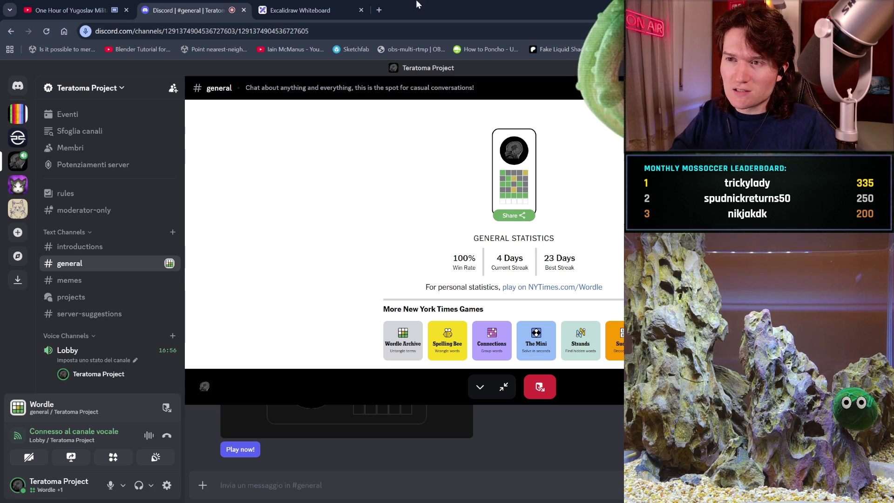
# Step: Search Google for 'allot meaning', close that tab, and leave the Wordle activity
pyautogui.click(379, 10)
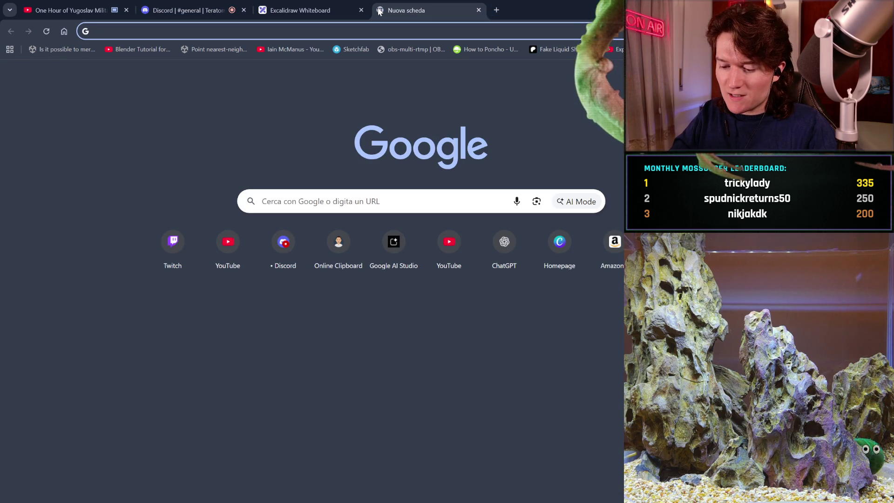
pyautogui.write('allot meaning')
pyautogui.press('Return')
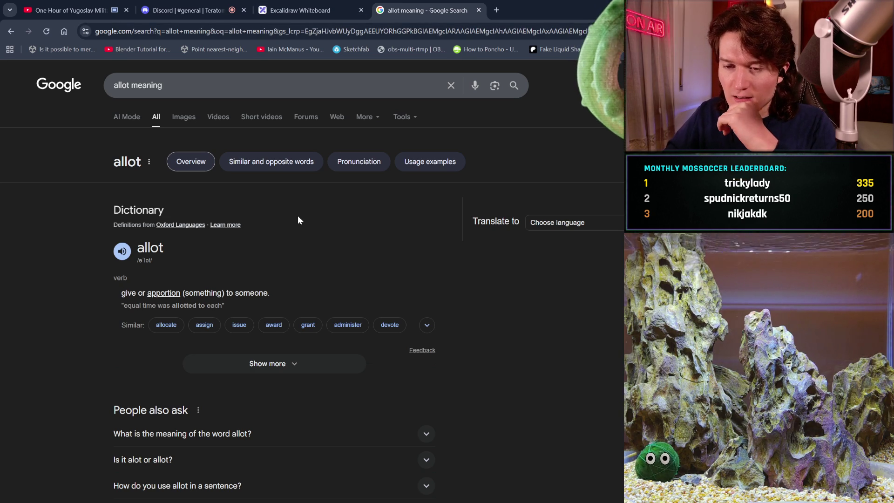
pyautogui.click(479, 10)
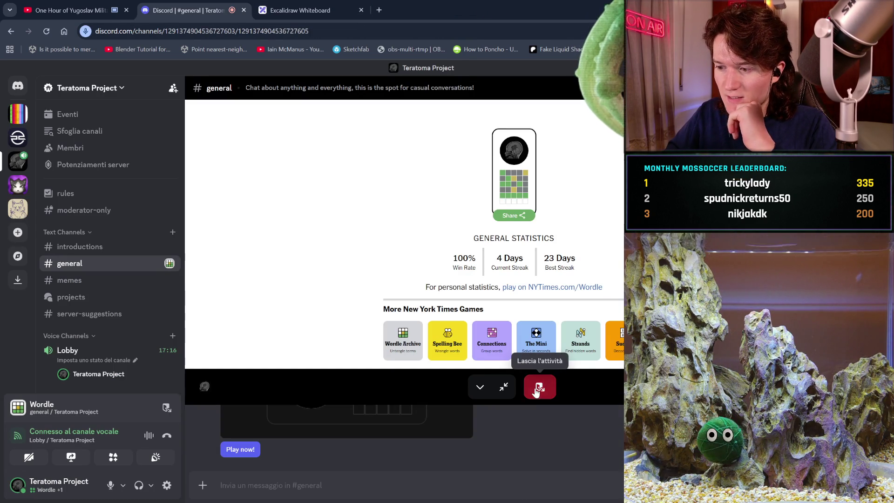
pyautogui.click(536, 390)
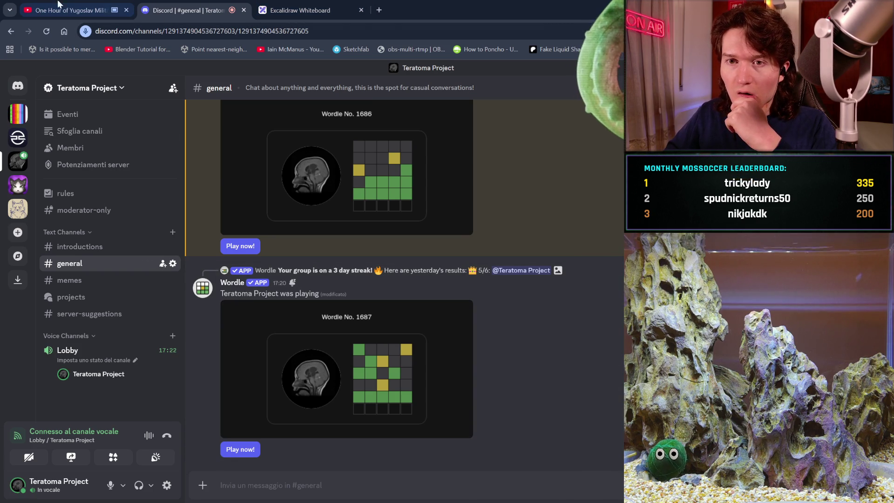
# Step: Switch to the YouTube music video tab
pyautogui.click(51, 8)
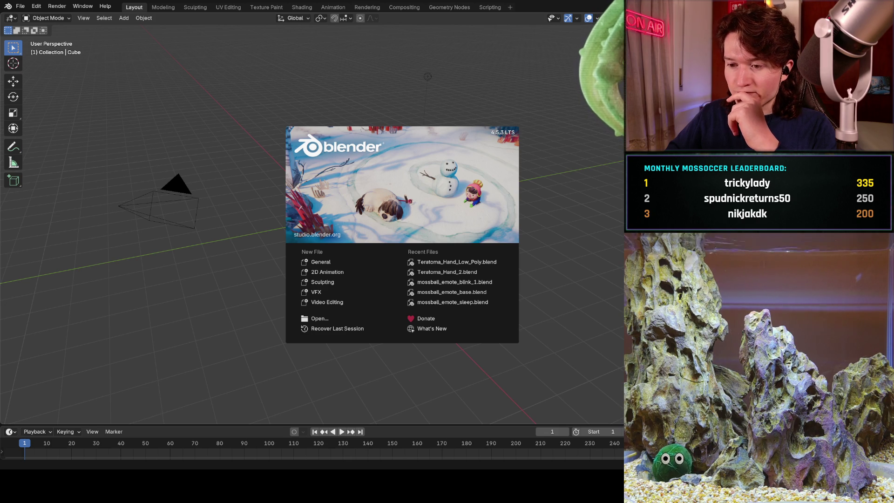
# Step: Open Teratoma_Hand_Low_Poly.blend from Recent Files and orbit, pan and zoom around the eyeball
pyautogui.click(484, 262)
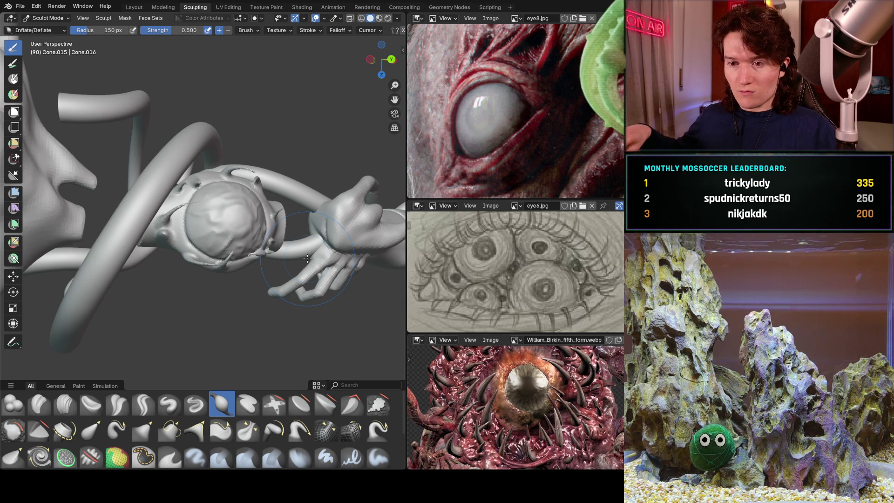
pyautogui.moveTo(217, 235)
pyautogui.mouseDown(button='middle')
pyautogui.moveTo(198, 212)
pyautogui.moveTo(201, 180)
pyautogui.mouseUp(button='middle')
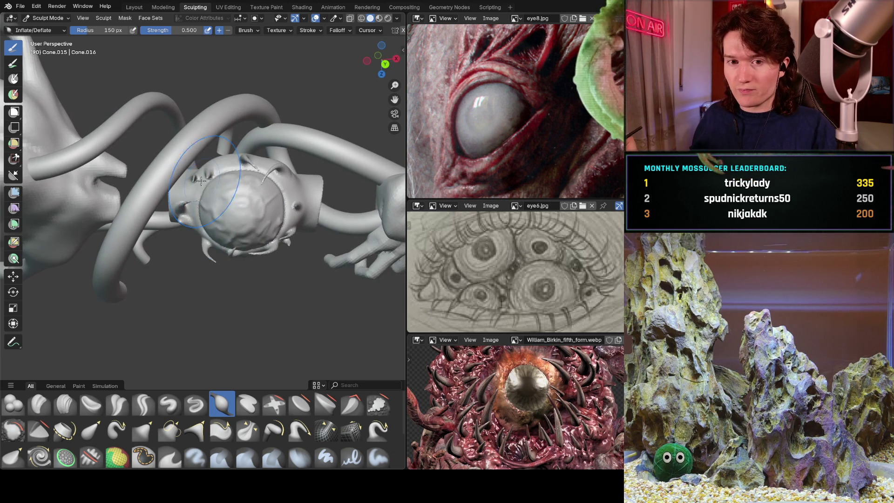
pyautogui.scroll(3, 228, 221)
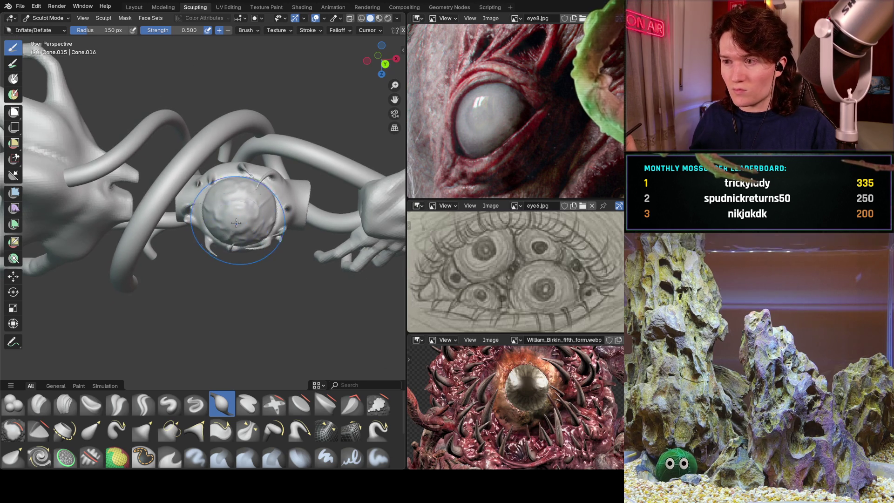
pyautogui.moveTo(235, 228); pyautogui.dragTo(221, 229, button='middle')
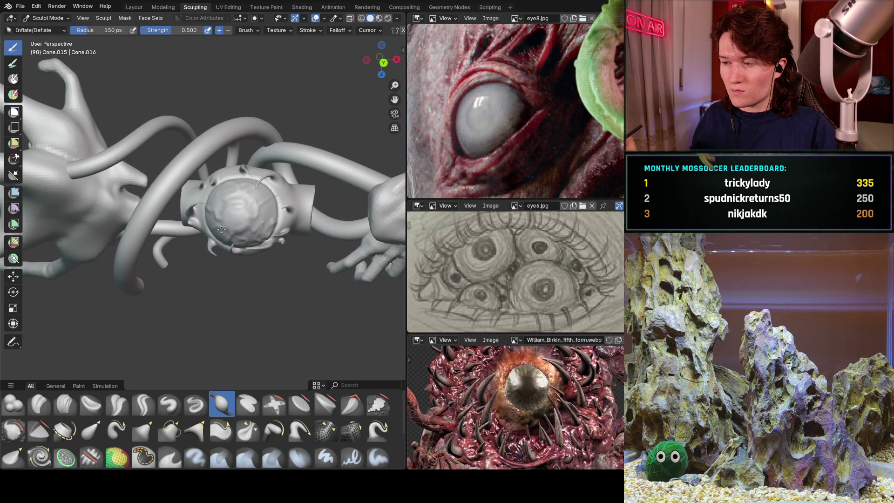
pyautogui.scroll(5, 221, 228)
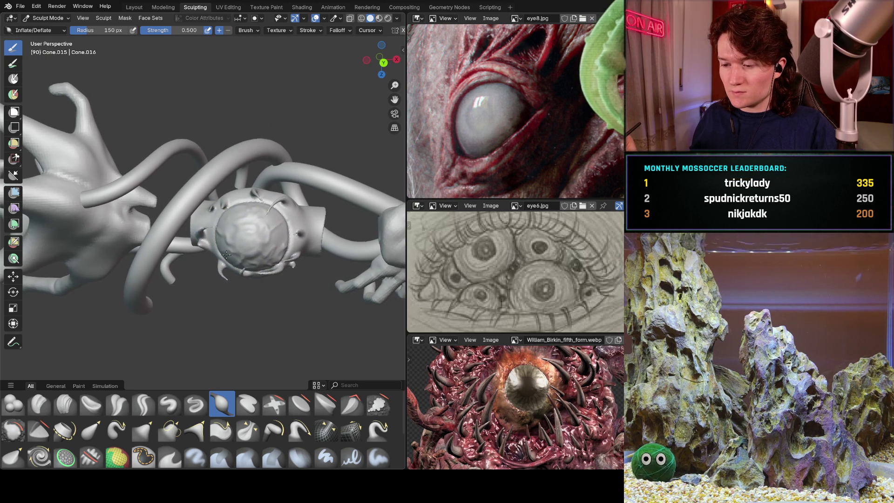
pyautogui.scroll(3, 250, 215)
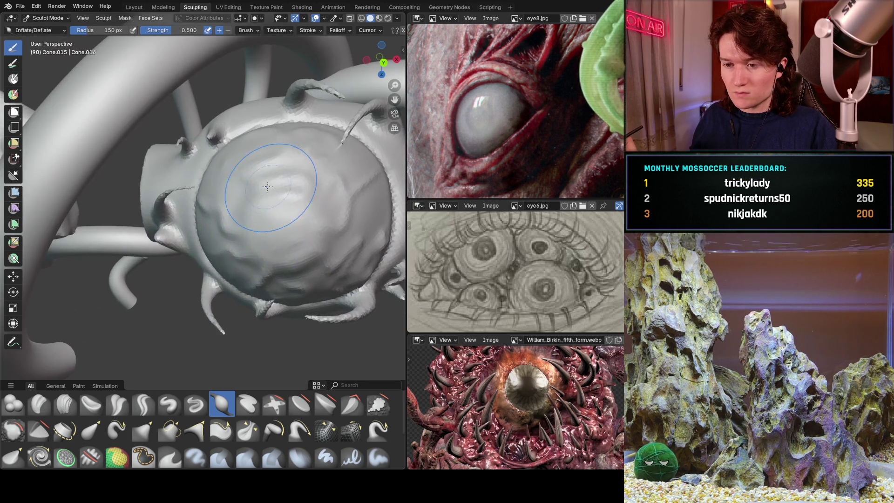
pyautogui.scroll(-3, 279, 198)
pyautogui.keyDown('shift'); pyautogui.moveTo(279, 199); pyautogui.dragTo(200, 217, button='middle'); pyautogui.keyUp('shift')
pyautogui.scroll(2, 218, 251)
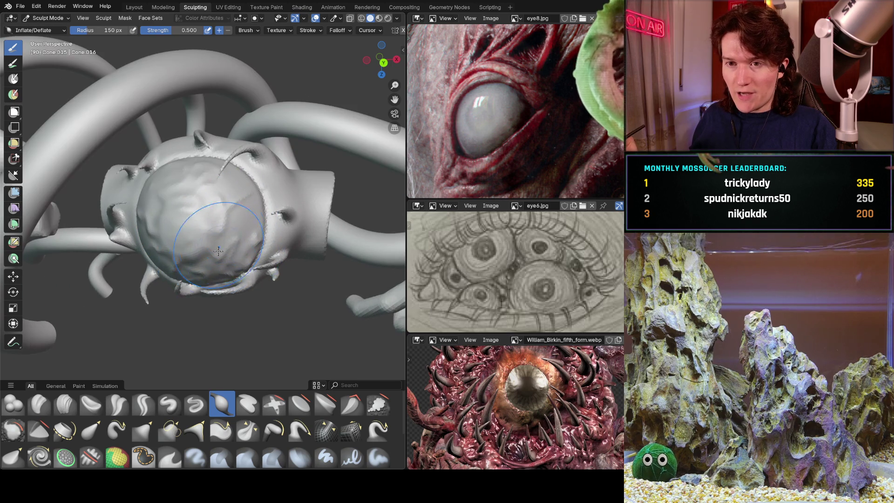
pyautogui.scroll(-6, 219, 243)
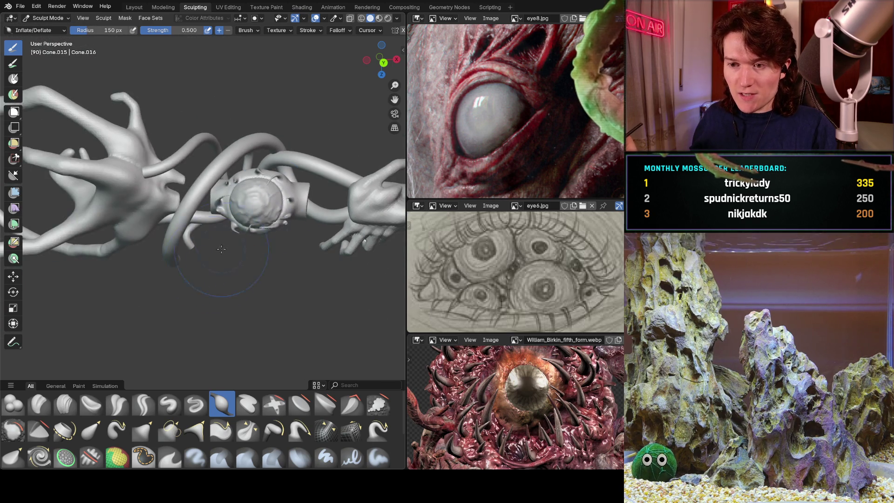
pyautogui.moveTo(248, 245)
pyautogui.mouseDown(button='middle')
pyautogui.moveTo(255, 233)
pyautogui.moveTo(265, 240)
pyautogui.moveTo(249, 230)
pyautogui.moveTo(258, 205)
pyautogui.mouseUp(button='middle')
pyautogui.scroll(3, 255, 218)
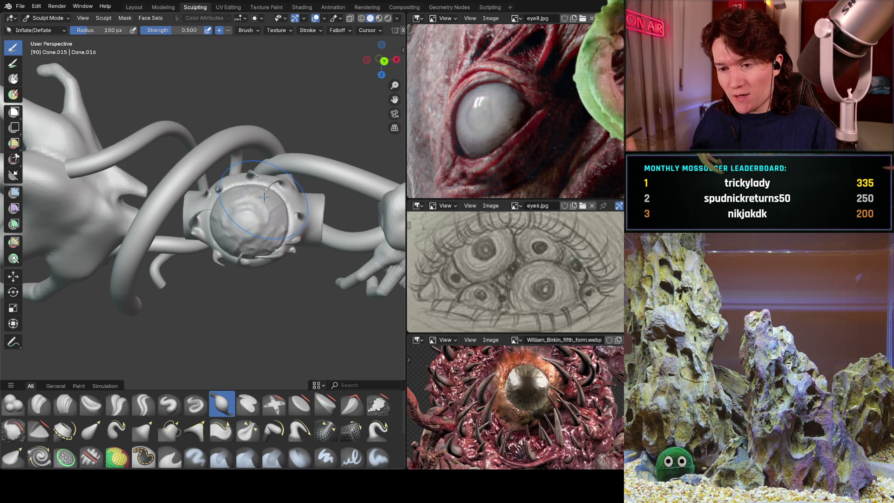
# Step: Compare the eye against the eye8 reference image and view it from the side and top
pyautogui.moveTo(290, 211)
pyautogui.mouseDown(button='middle')
pyautogui.moveTo(196, 234)
pyautogui.moveTo(252, 253)
pyautogui.mouseUp(button='middle')
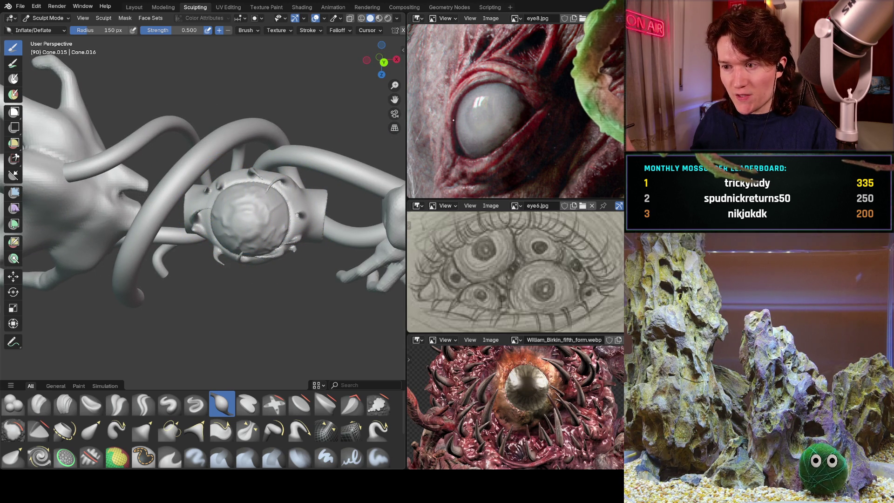
pyautogui.moveTo(466, 137); pyautogui.dragTo(233, 213, button='middle')
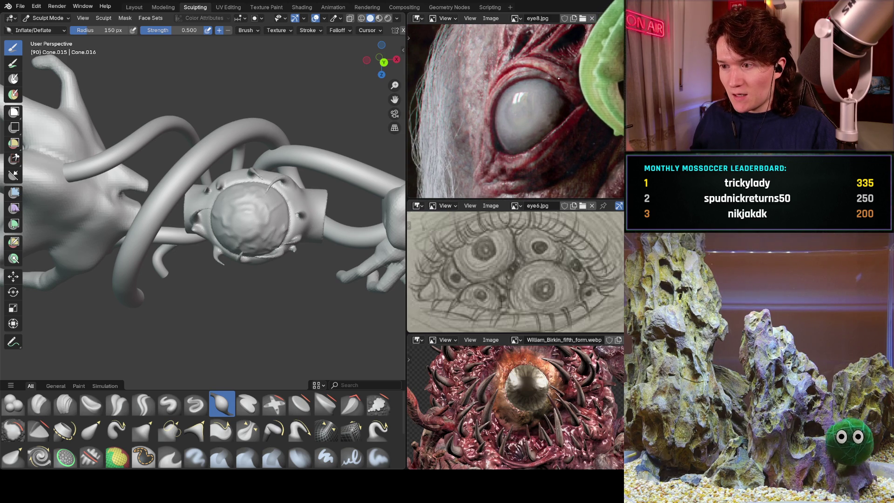
pyautogui.moveTo(524, 137); pyautogui.dragTo(503, 158, button='middle')
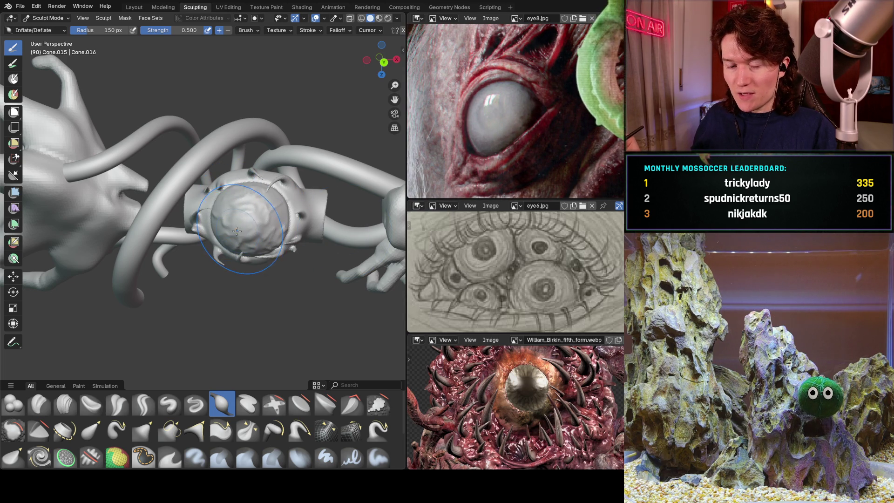
pyautogui.scroll(4, 237, 231)
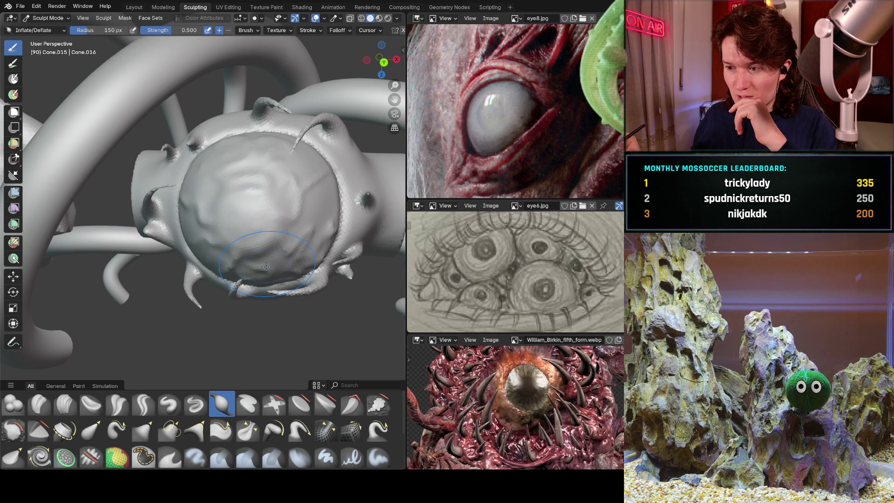
pyautogui.moveTo(246, 236)
pyautogui.mouseDown(button='middle')
pyautogui.moveTo(186, 249)
pyautogui.moveTo(225, 242)
pyautogui.moveTo(239, 225)
pyautogui.moveTo(236, 252)
pyautogui.mouseUp(button='middle')
pyautogui.scroll(2, 239, 225)
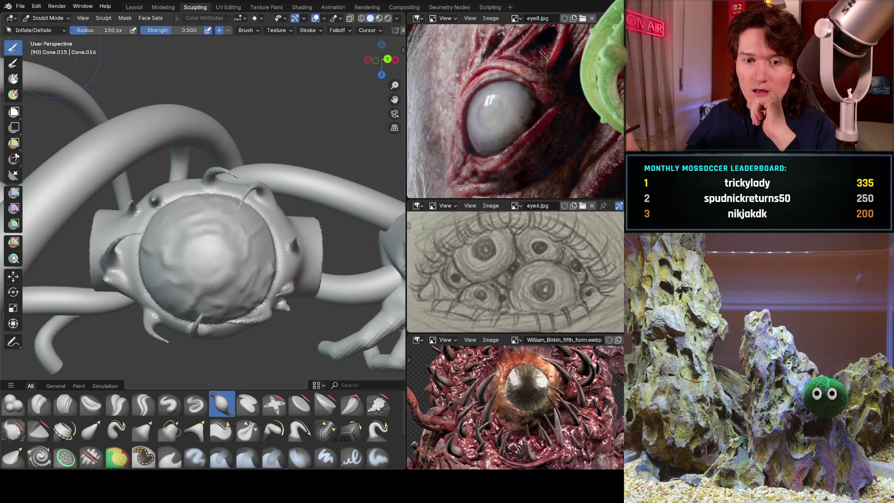
pyautogui.moveTo(229, 188); pyautogui.dragTo(188, 261, button='middle')
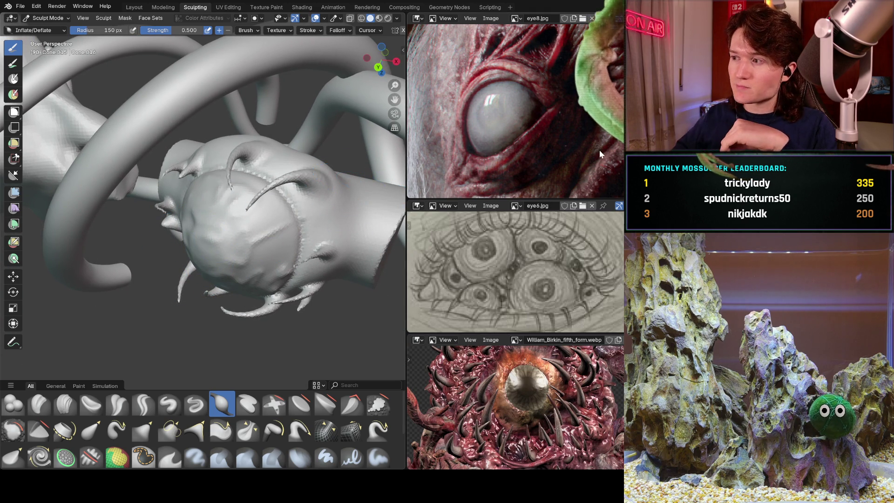
pyautogui.hotkey('ctrl', 'z')
# Step: Hide the eye sculpt and switch to the Modeling workspace
pyautogui.hotkey('ctrl', 'shift', 'z')
pyautogui.hotkey('ctrl', 'z')
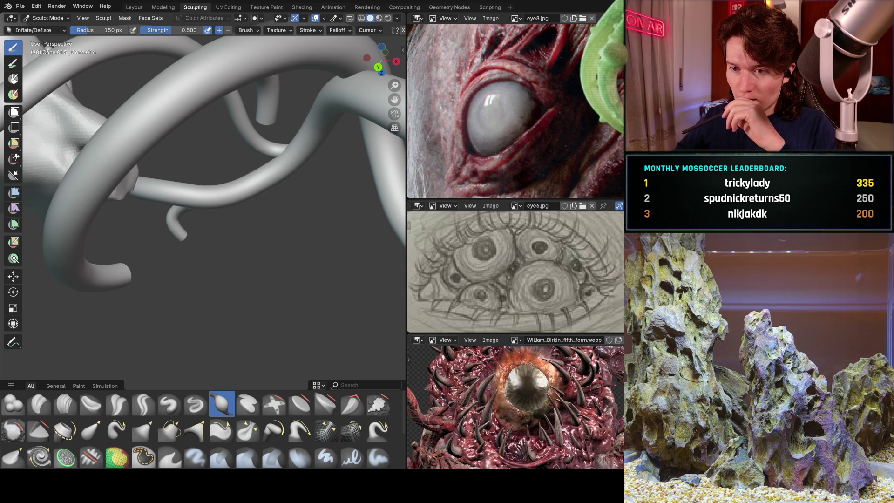
pyautogui.click(172, 10)
# Step: Add a cylinder to the tentacle mesh from the Add menu in Edit Mode
pyautogui.click(146, 19)
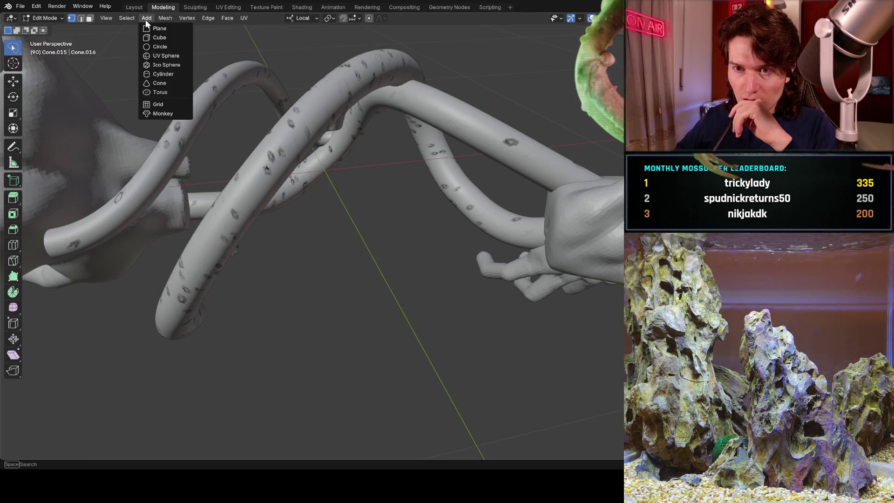
pyautogui.click(166, 18)
pyautogui.moveTo(169, 29)
pyautogui.moveTo(147, 18)
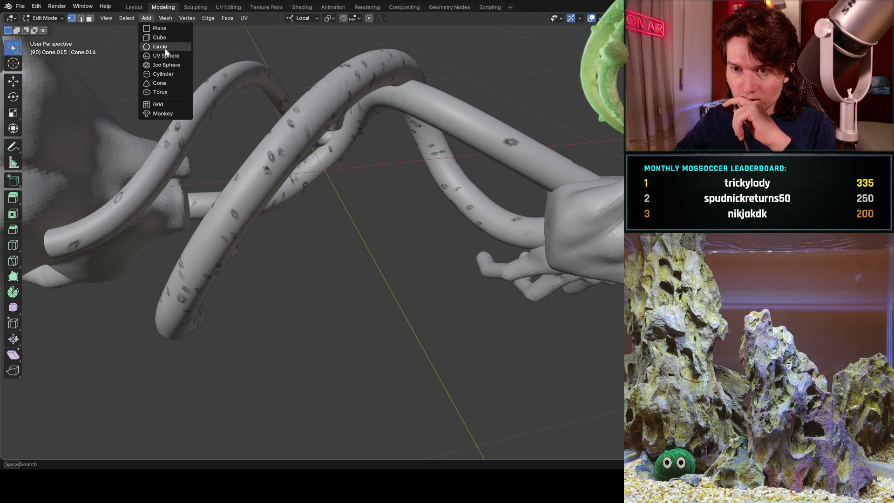
pyautogui.click(172, 74)
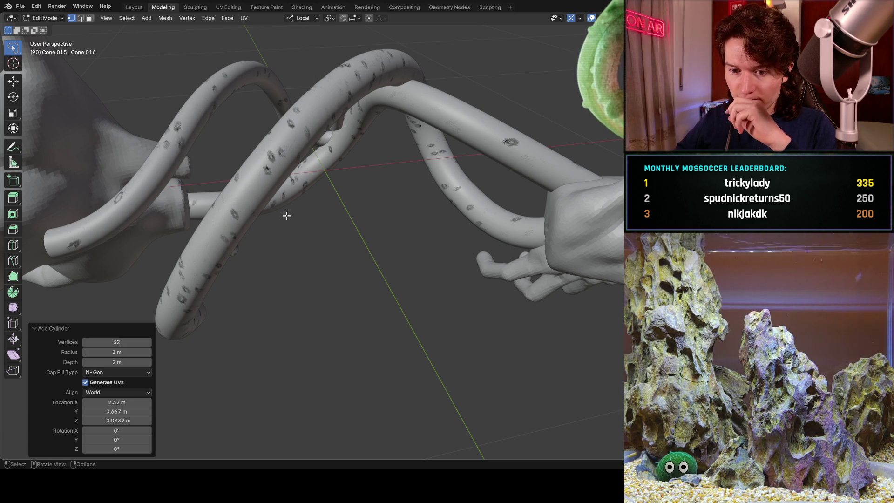
# Step: Inspect the branching mesh, select its right-hand part, and return to Object Mode
pyautogui.press('KP_Decimal')
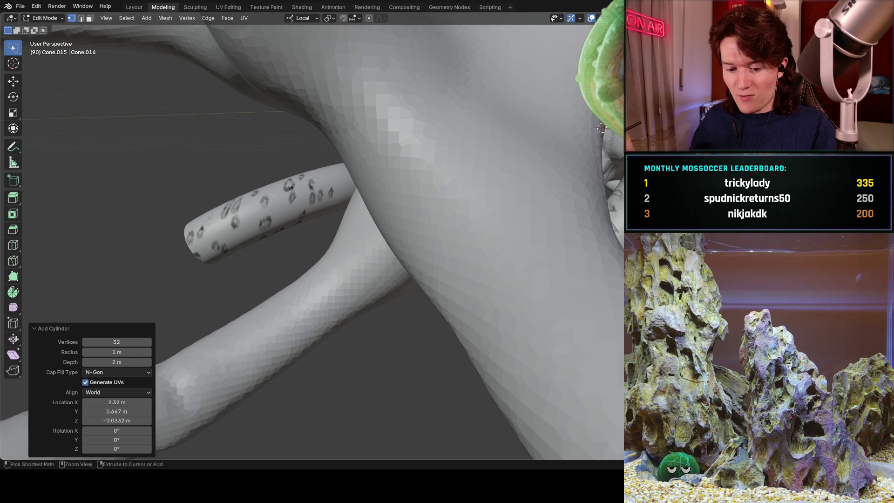
pyautogui.scroll(-6, 391, 193)
pyautogui.moveTo(391, 194)
pyautogui.mouseDown(button='middle')
pyautogui.moveTo(349, 175)
pyautogui.moveTo(368, 196)
pyautogui.moveTo(380, 234)
pyautogui.moveTo(307, 323)
pyautogui.moveTo(313, 270)
pyautogui.mouseUp(button='middle')
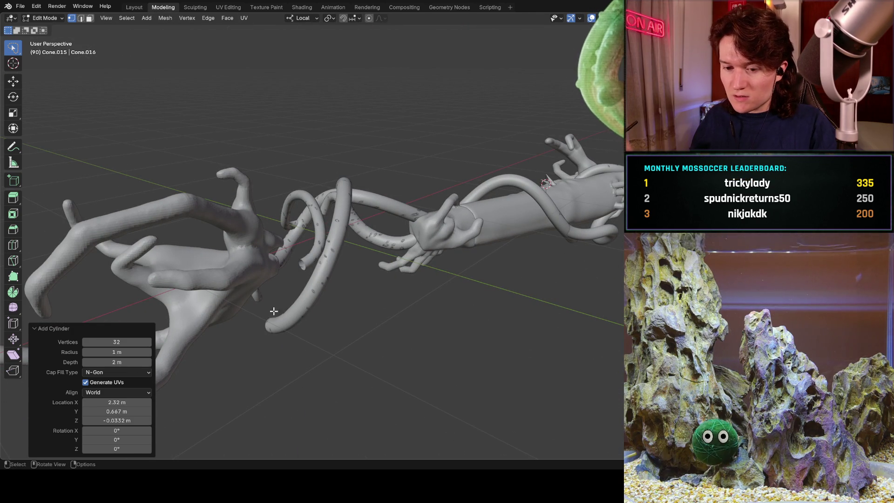
pyautogui.moveTo(186, 338)
pyautogui.mouseDown(button='middle')
pyautogui.moveTo(447, 210)
pyautogui.moveTo(463, 215)
pyautogui.moveTo(471, 245)
pyautogui.moveTo(435, 253)
pyautogui.moveTo(483, 187)
pyautogui.moveTo(447, 205)
pyautogui.moveTo(425, 293)
pyautogui.mouseUp(button='middle')
pyautogui.scroll(-6, 483, 188)
pyautogui.moveTo(366, 272)
pyautogui.mouseDown(button='middle')
pyautogui.moveTo(361, 303)
pyautogui.moveTo(410, 268)
pyautogui.mouseUp(button='middle')
pyautogui.scroll(2, 410, 268)
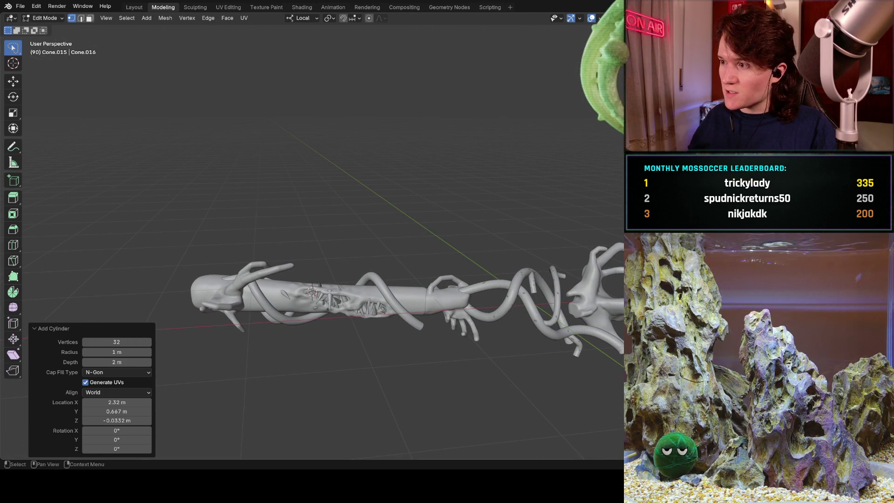
pyautogui.click(600, 298)
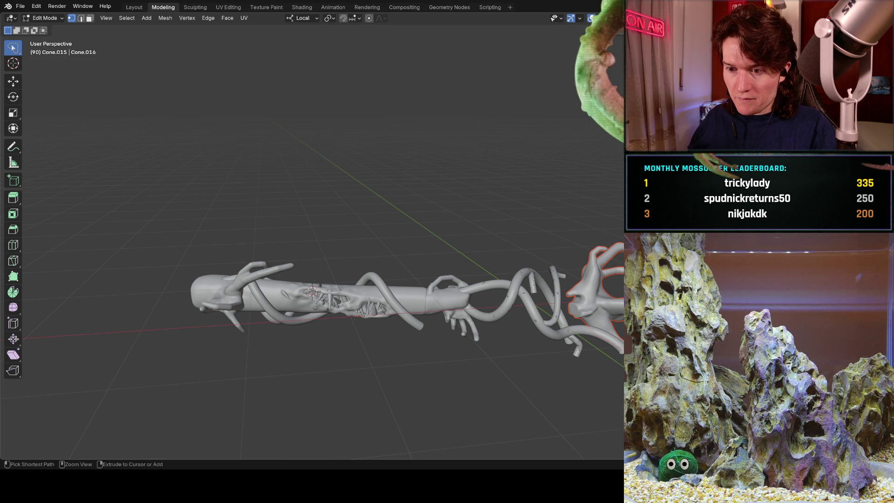
pyautogui.press('Tab')
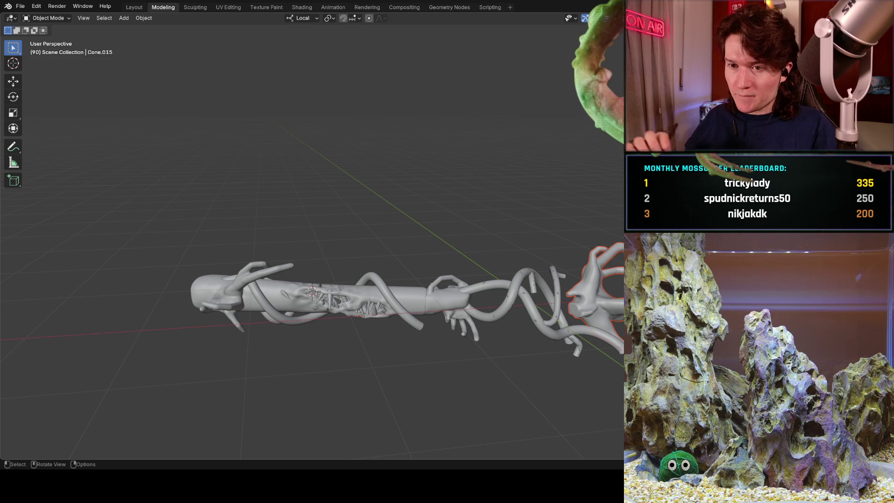
# Step: Add a new cylinder object from the Layout workspace's Mesh menu
pyautogui.click(136, 7)
pyautogui.click(125, 19)
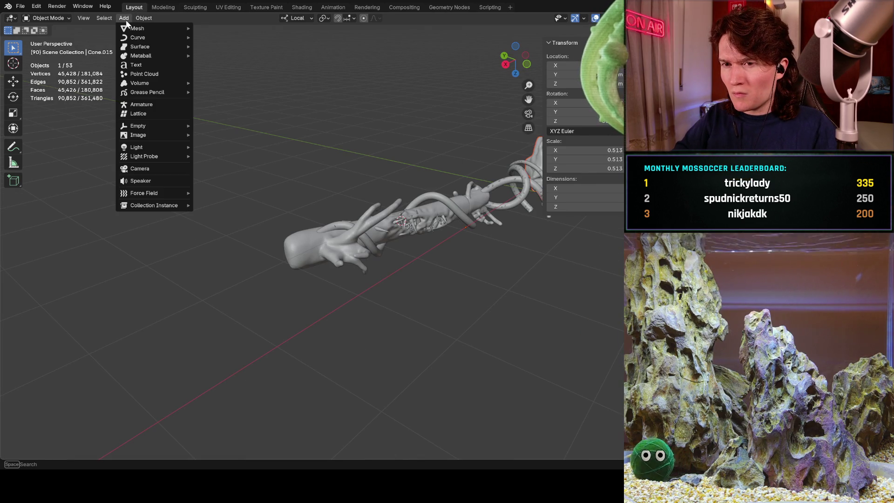
pyautogui.moveTo(154, 29)
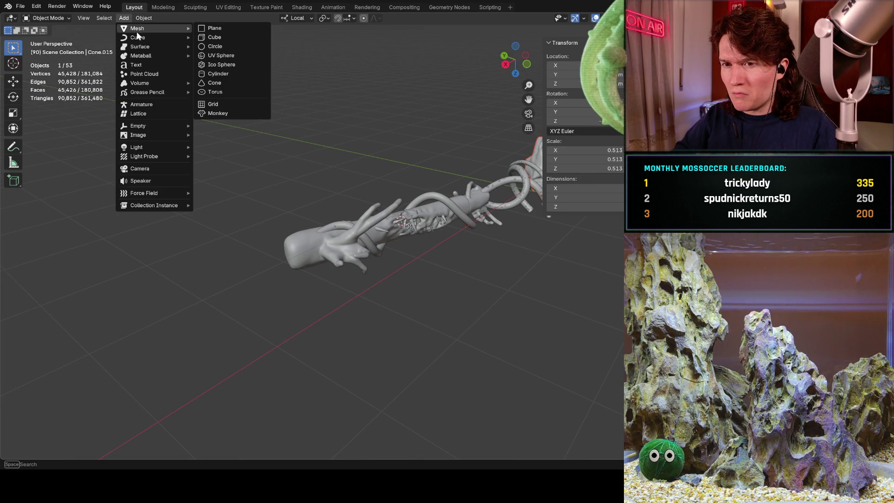
pyautogui.click(237, 75)
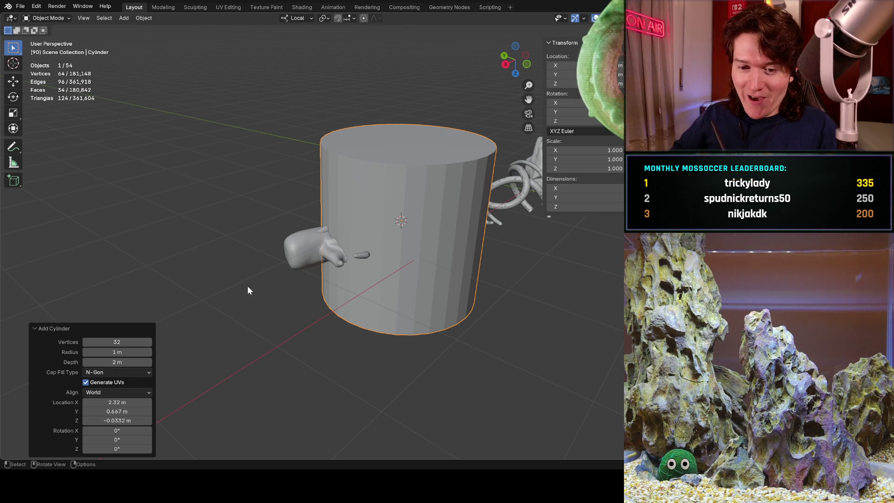
# Step: Set the new cylinder's radius to 0.2 m and shorten its depth
pyautogui.click(113, 350)
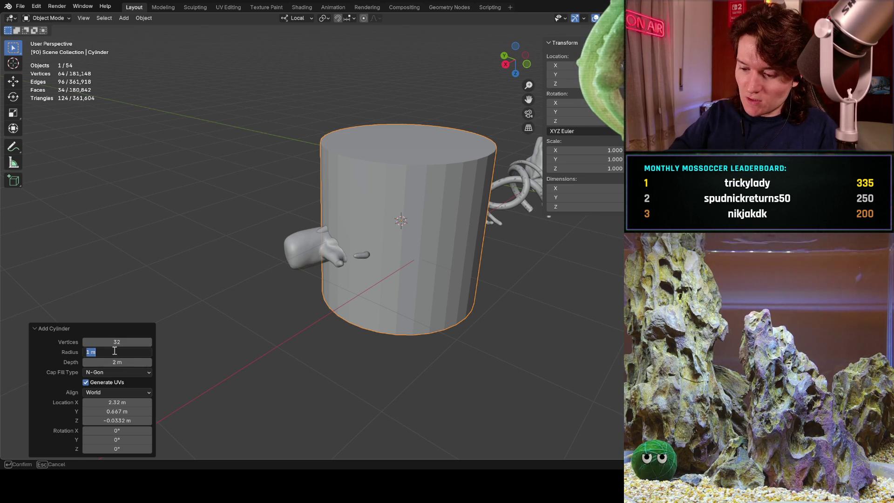
pyautogui.write('0.')
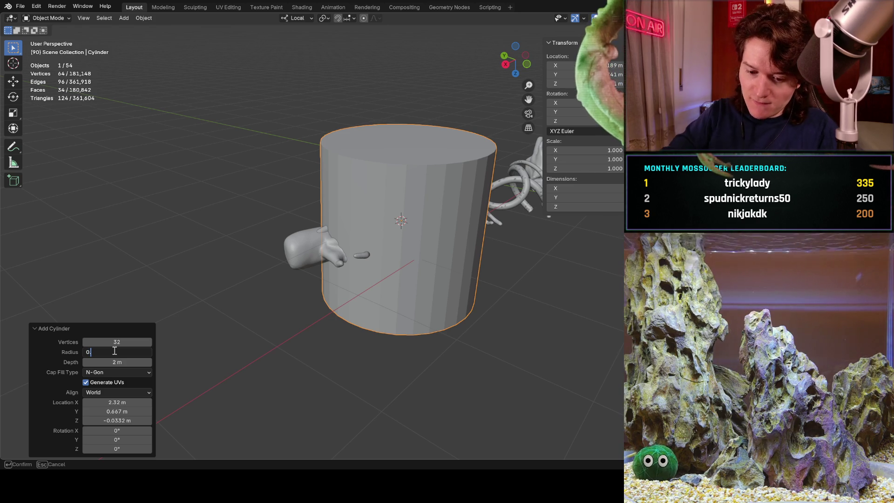
pyautogui.write('2')
pyautogui.press('Return')
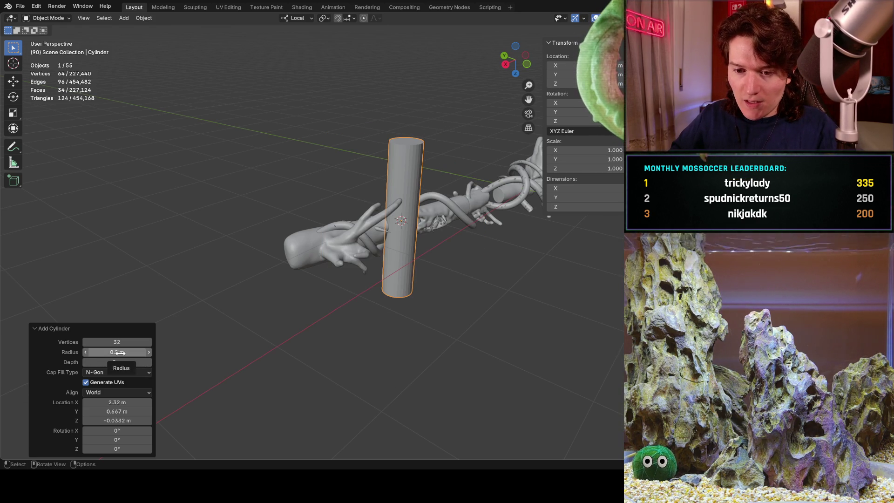
pyautogui.click(116, 361)
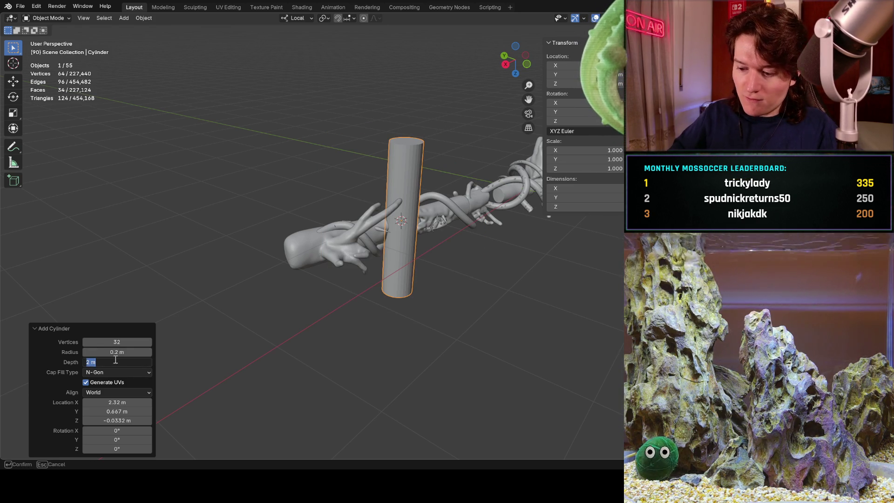
pyautogui.write('0.6')
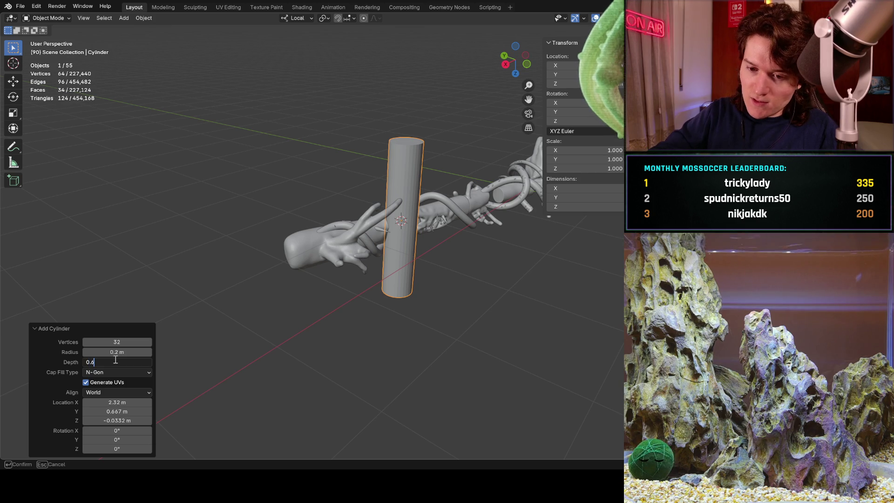
pyautogui.press('Return')
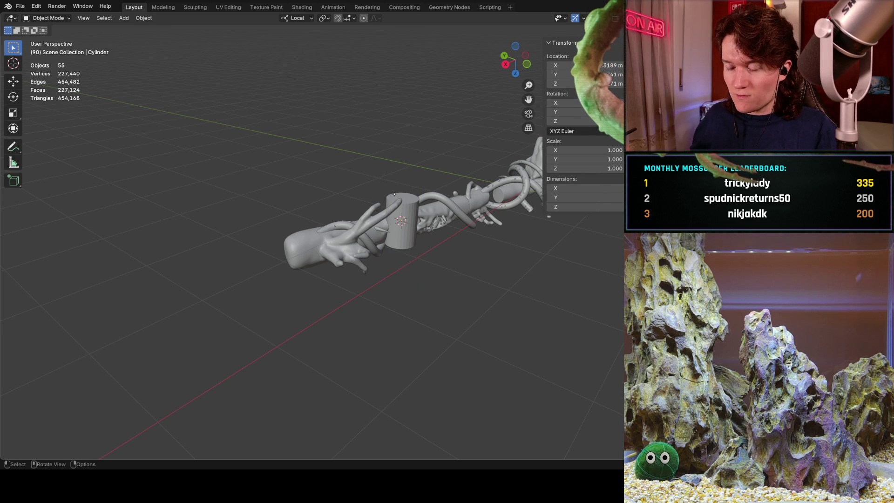
pyautogui.moveTo(382, 290)
pyautogui.mouseDown(button='middle')
pyautogui.moveTo(500, 209)
pyautogui.moveTo(456, 213)
pyautogui.mouseUp(button='middle')
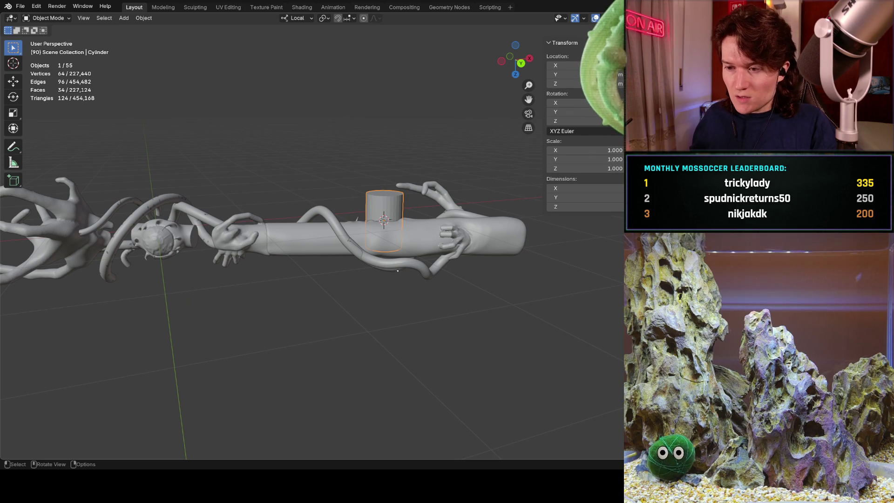
# Step: Rotate the cylinder 88° about its local Y axis
pyautogui.press('r')
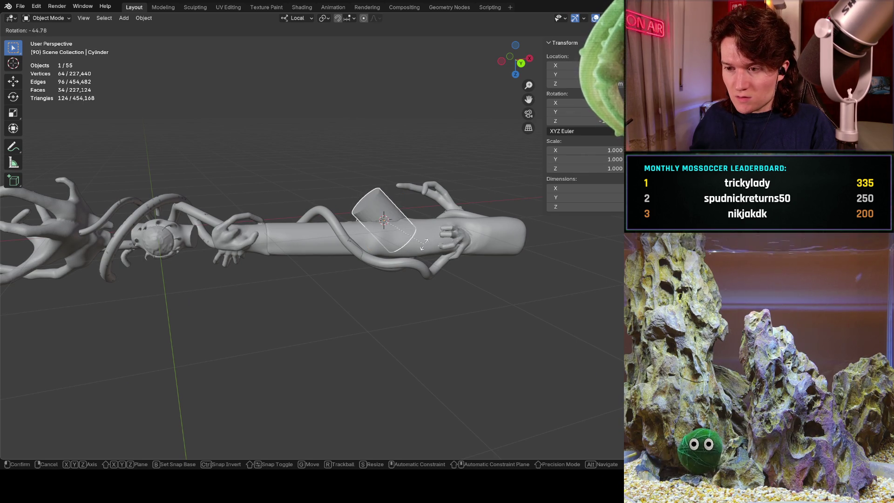
pyautogui.press('z')
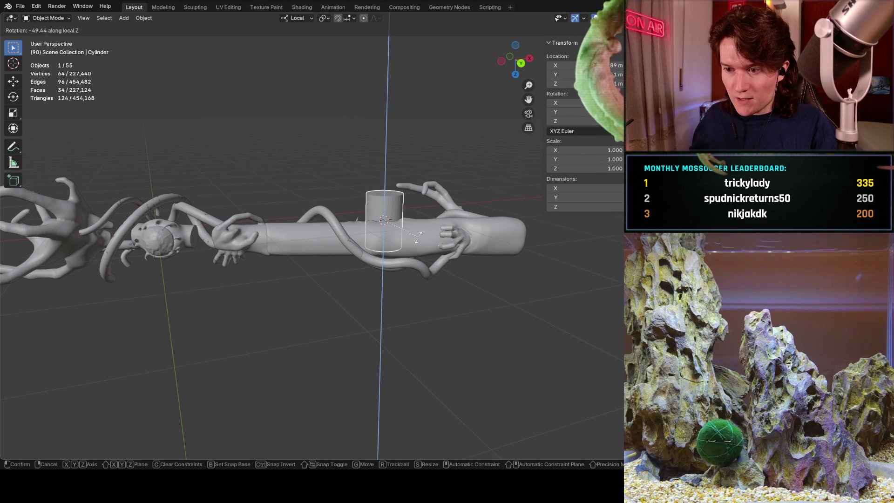
pyautogui.press('x')
pyautogui.press('y')
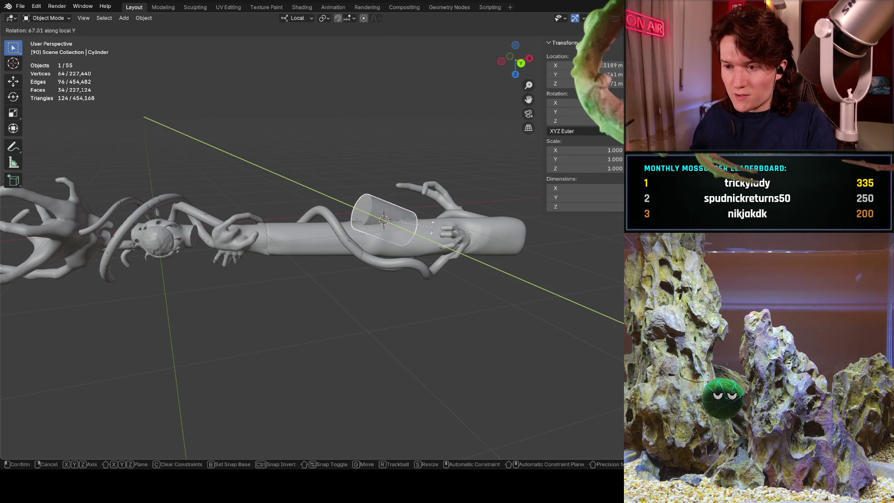
pyautogui.click(443, 205)
pyautogui.moveTo(419, 219)
pyautogui.mouseDown(button='middle')
pyautogui.moveTo(401, 232)
pyautogui.moveTo(403, 172)
pyautogui.moveTo(421, 193)
pyautogui.mouseUp(button='middle')
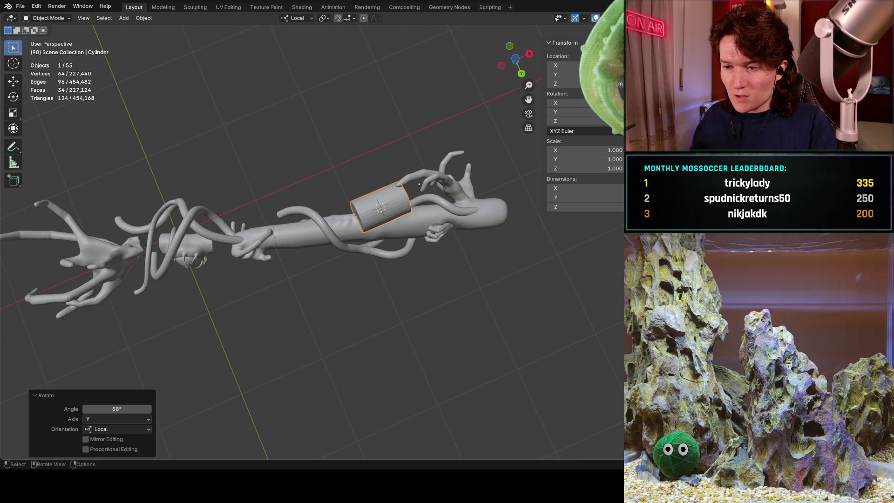
# Step: Tilt the cylinder -20.8° about its local X axis
pyautogui.press('r')
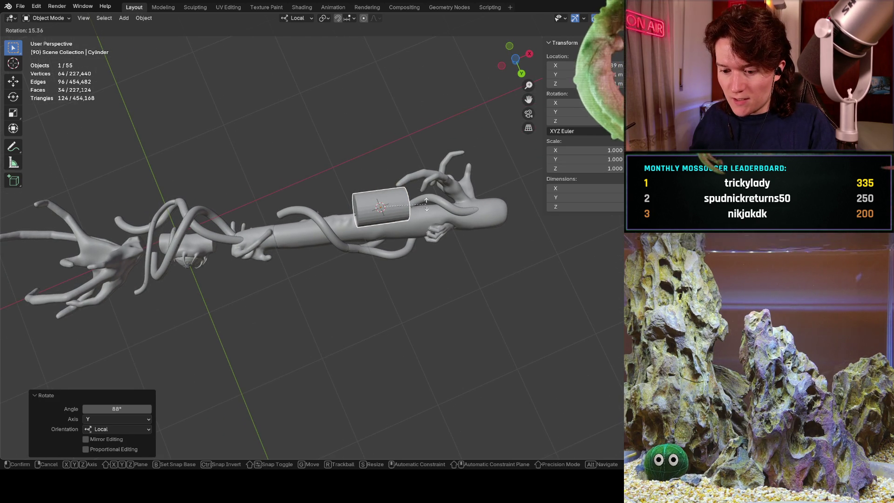
pyautogui.press('y')
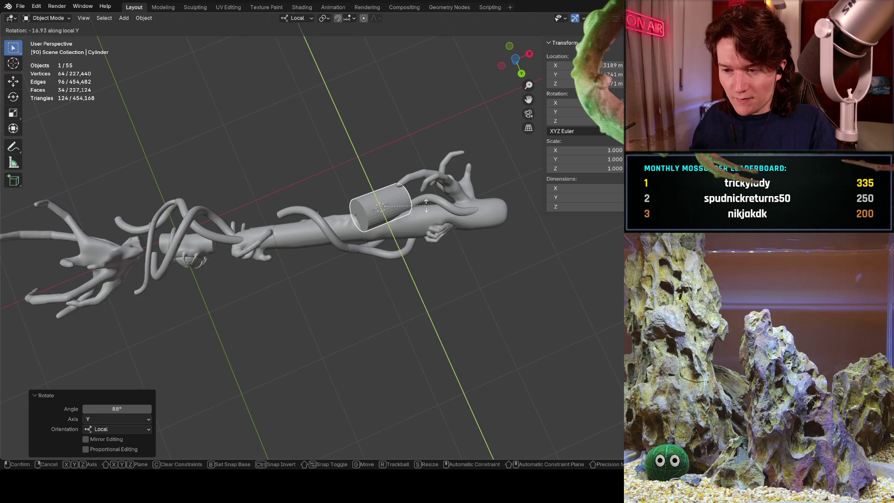
pyautogui.press('x')
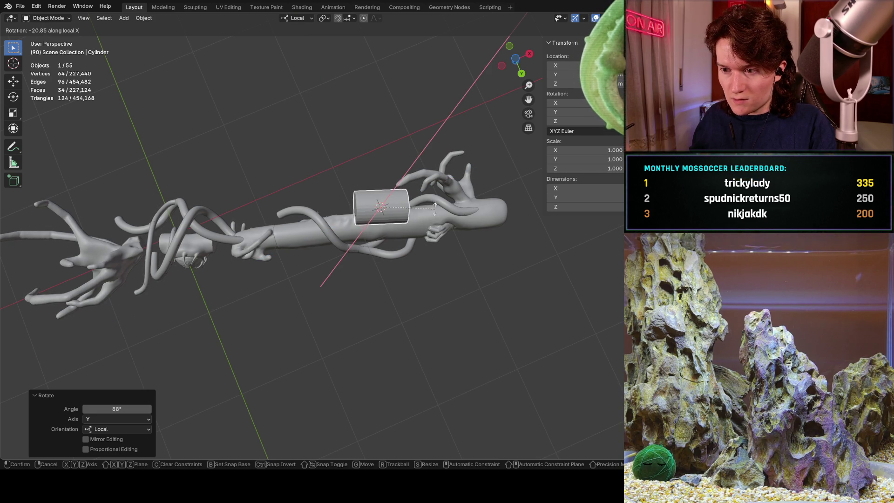
pyautogui.click(435, 209)
pyautogui.moveTo(435, 209); pyautogui.dragTo(412, 147, button='middle')
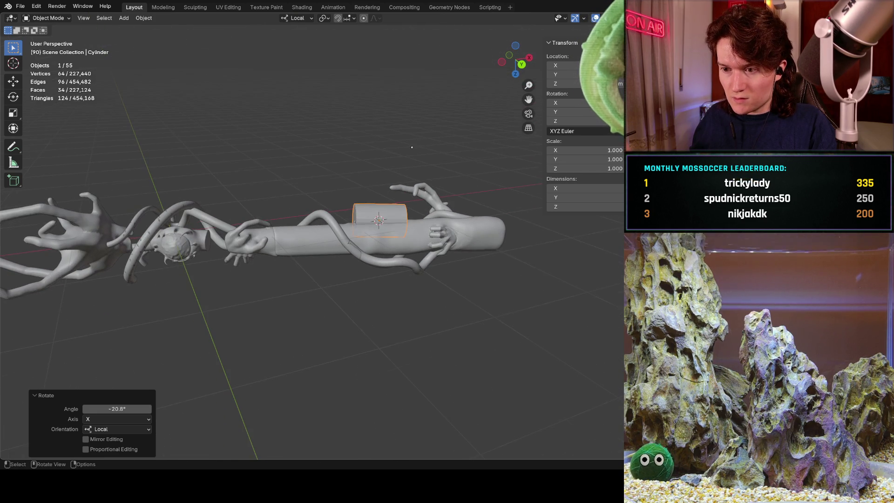
# Step: Move the cylinder over the sphere area, then further left and up
pyautogui.press('g')
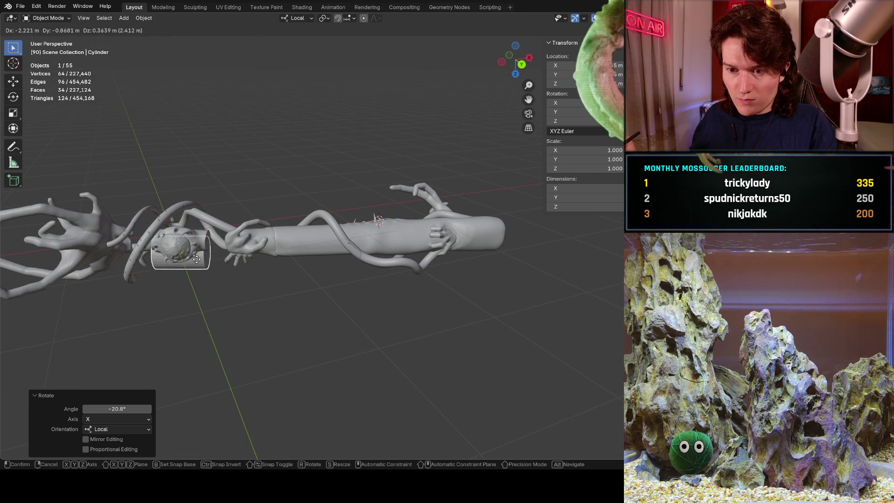
pyautogui.click(215, 235)
pyautogui.moveTo(216, 235)
pyautogui.mouseDown(button='middle')
pyautogui.moveTo(296, 247)
pyautogui.moveTo(328, 237)
pyautogui.mouseUp(button='middle')
pyautogui.scroll(5, 296, 247)
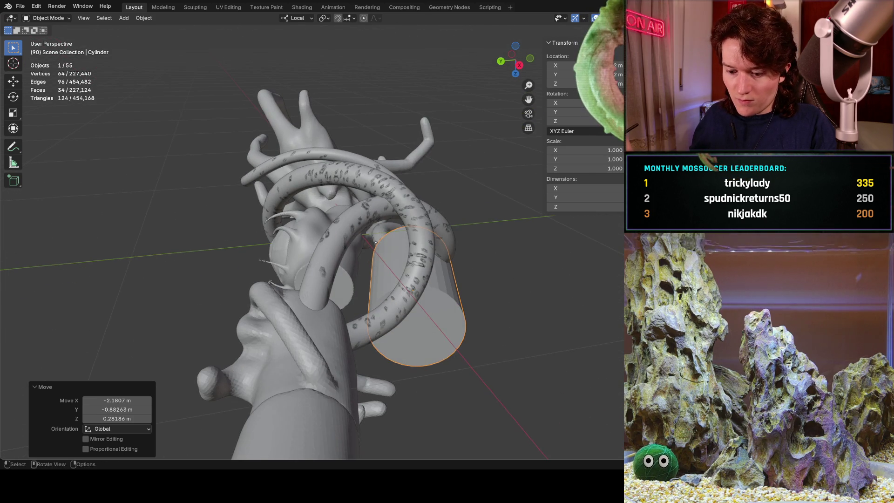
pyautogui.press('g')
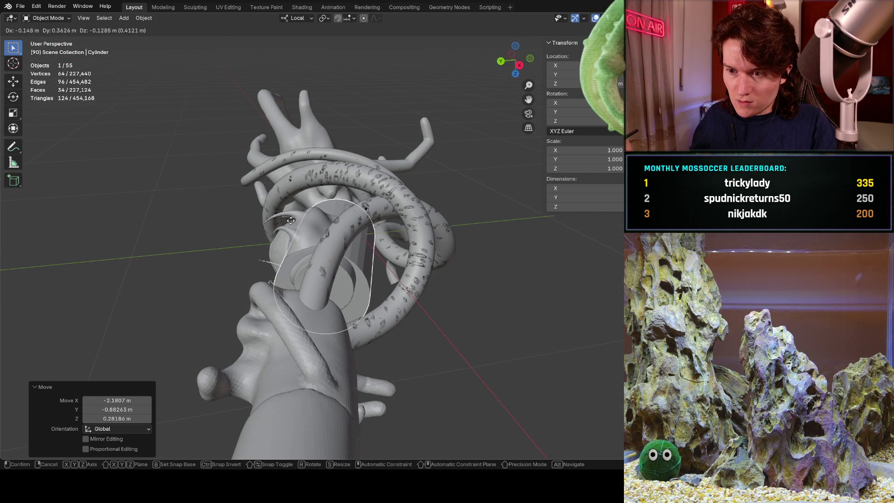
pyautogui.click(279, 219)
pyautogui.moveTo(354, 232)
pyautogui.mouseDown(button='middle')
pyautogui.moveTo(379, 230)
pyautogui.moveTo(340, 222)
pyautogui.moveTo(434, 211)
pyautogui.moveTo(326, 216)
pyautogui.moveTo(317, 243)
pyautogui.mouseUp(button='middle')
# Step: Fine-tune the cylinder's position among the tentacles with two more small moves
pyautogui.press('g')
pyautogui.click(379, 230)
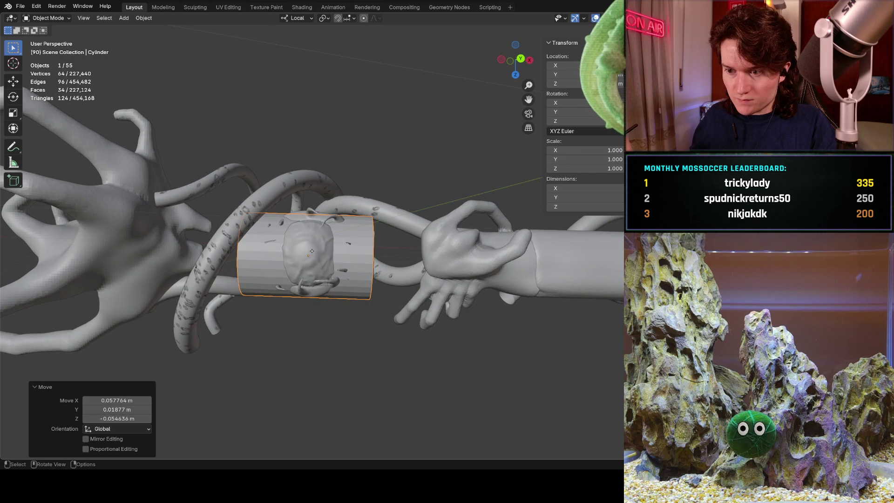
pyautogui.press('g')
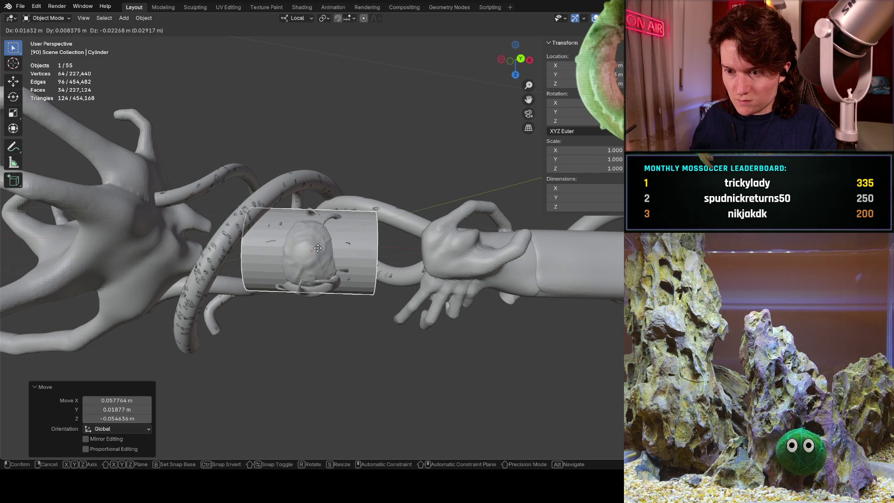
pyautogui.click(321, 243)
pyautogui.moveTo(320, 243)
pyautogui.mouseDown(button='middle')
pyautogui.moveTo(329, 211)
pyautogui.moveTo(321, 234)
pyautogui.moveTo(339, 215)
pyautogui.moveTo(247, 309)
pyautogui.moveTo(290, 273)
pyautogui.mouseUp(button='middle')
pyautogui.scroll(3, 289, 274)
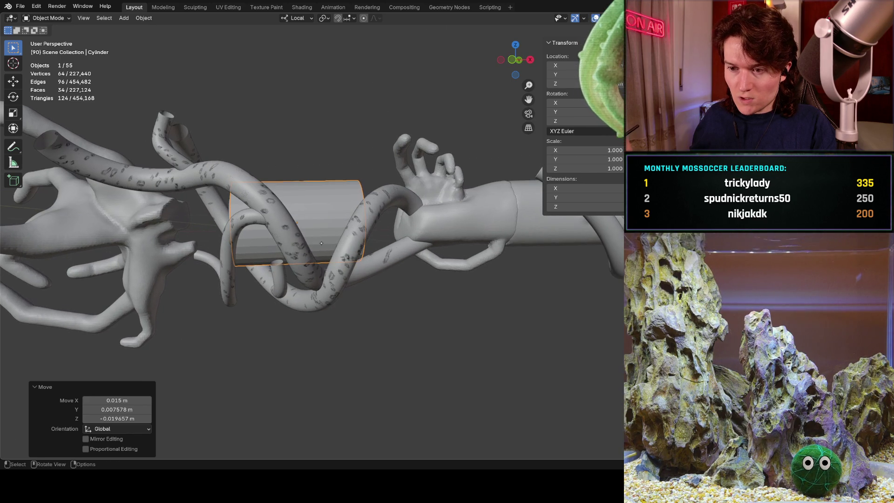
# Step: Scale the cylinder to 0.894 and tilt it 0.914° about local Y
pyautogui.press('s')
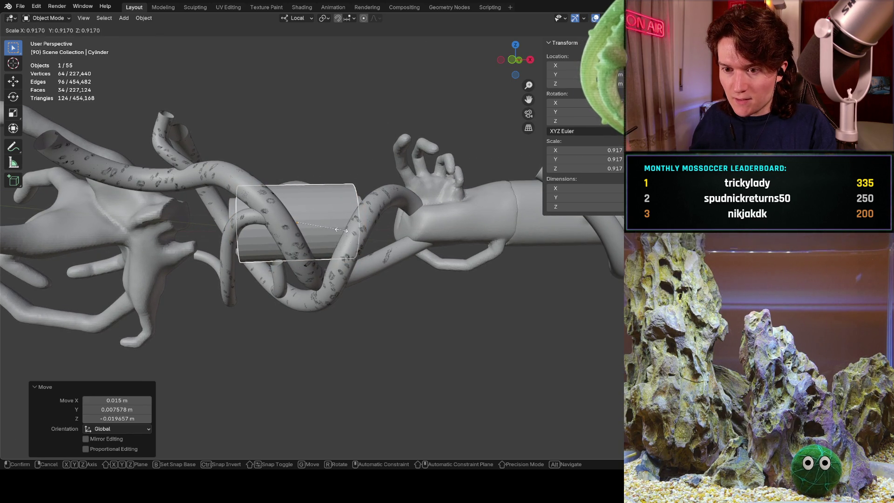
pyautogui.click(340, 230)
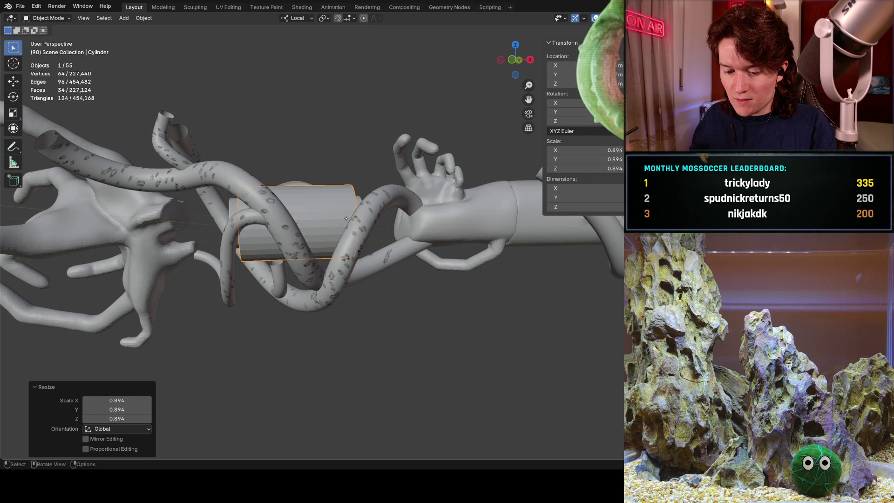
pyautogui.press('r')
pyautogui.press('z')
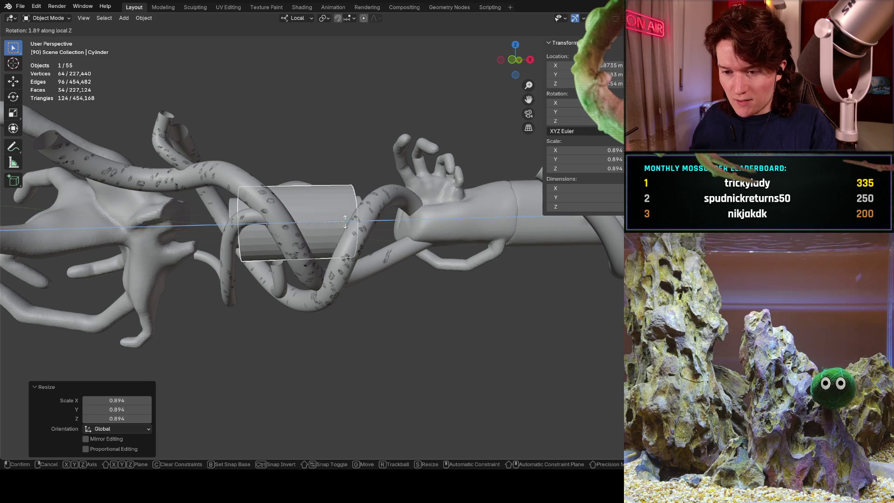
pyautogui.press('y')
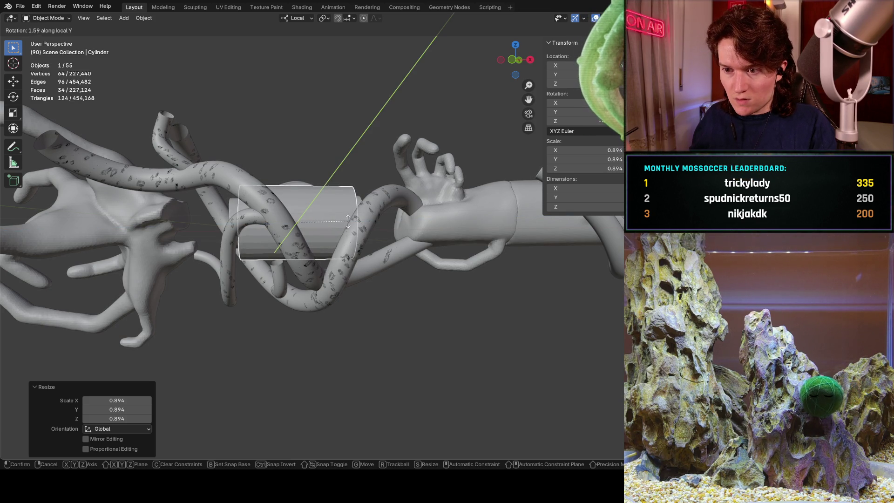
pyautogui.click(349, 220)
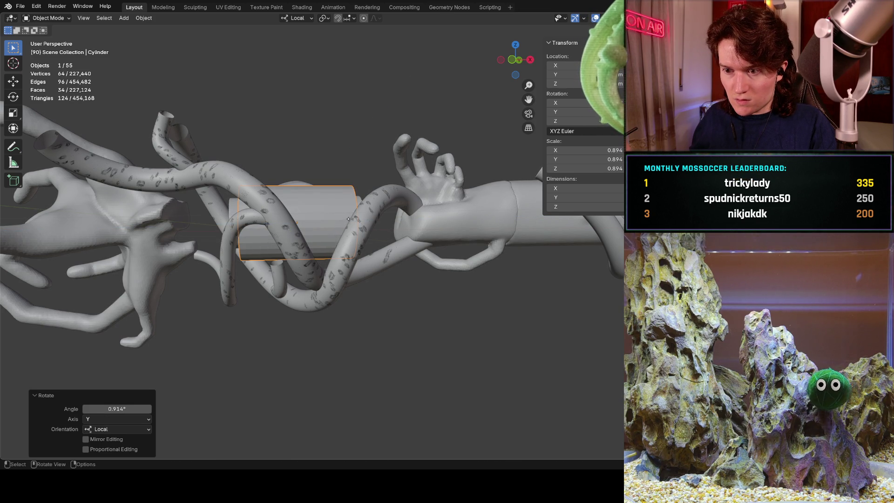
pyautogui.moveTo(335, 218)
pyautogui.mouseDown(button='middle')
pyautogui.moveTo(358, 144)
pyautogui.moveTo(404, 240)
pyautogui.moveTo(461, 187)
pyautogui.moveTo(289, 244)
pyautogui.moveTo(303, 254)
pyautogui.moveTo(280, 223)
pyautogui.mouseUp(button='middle')
pyautogui.moveTo(276, 316)
pyautogui.mouseDown(button='middle')
pyautogui.moveTo(315, 254)
pyautogui.moveTo(485, 214)
pyautogui.moveTo(511, 219)
pyautogui.moveTo(284, 244)
pyautogui.mouseUp(button='middle')
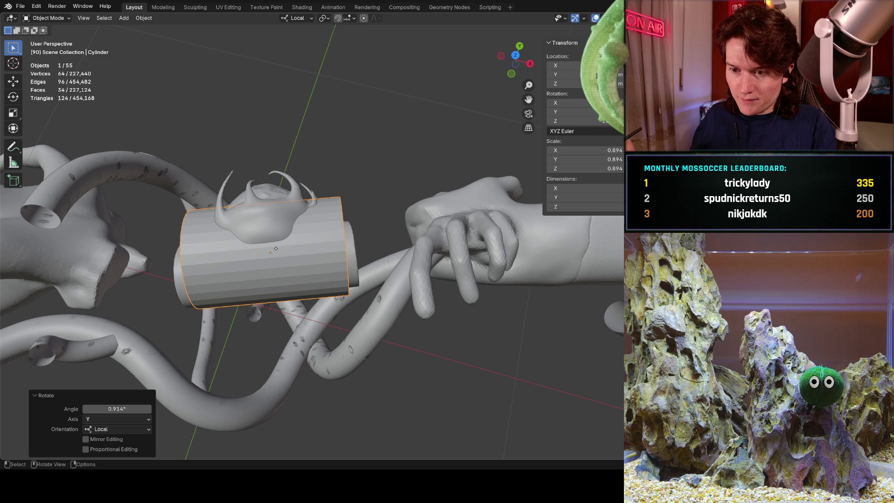
pyautogui.moveTo(284, 244)
pyautogui.keyDown('shift'); pyautogui.mouseDown(button='middle')
pyautogui.moveTo(355, 221)
pyautogui.moveTo(333, 237)
pyautogui.moveTo(321, 232)
pyautogui.mouseUp(button='middle'); pyautogui.keyUp('shift')
# Step: Shift the cylinder by 0.024176, -0.012391, -0.006341 m and select the DELETE ME tube
pyautogui.press('g')
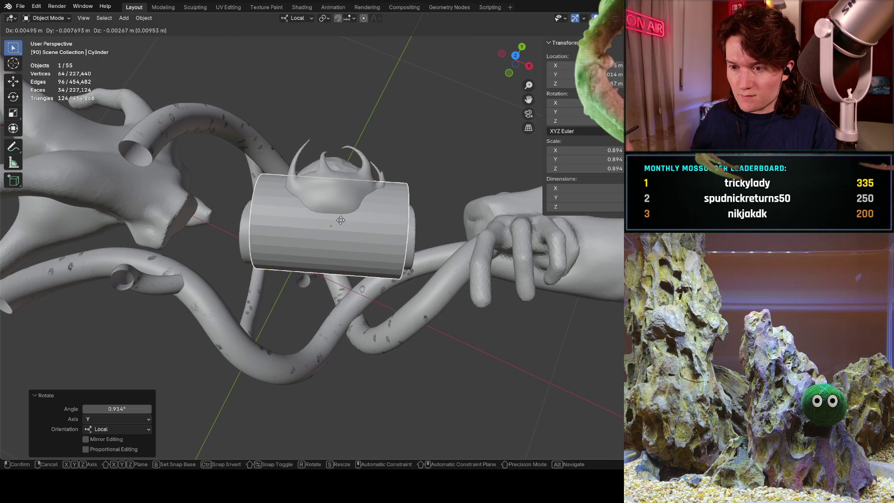
pyautogui.click(336, 220)
pyautogui.moveTo(336, 219); pyautogui.dragTo(355, 212, button='middle')
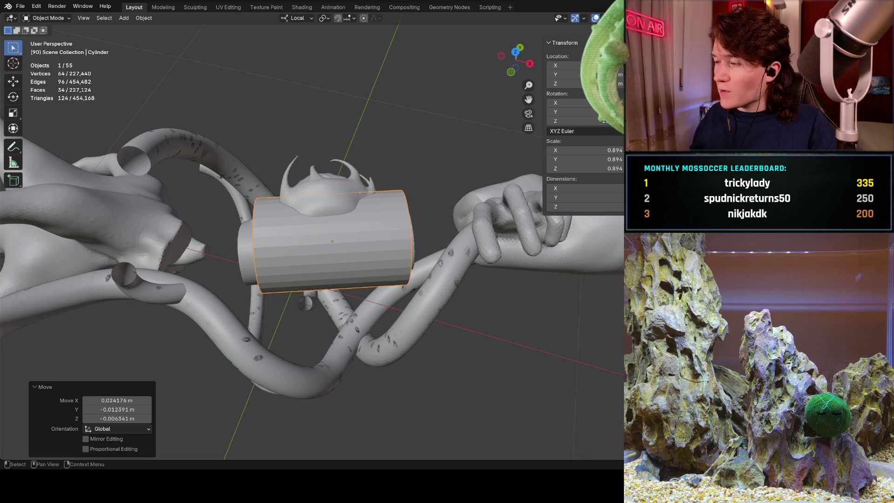
pyautogui.click(421, 268)
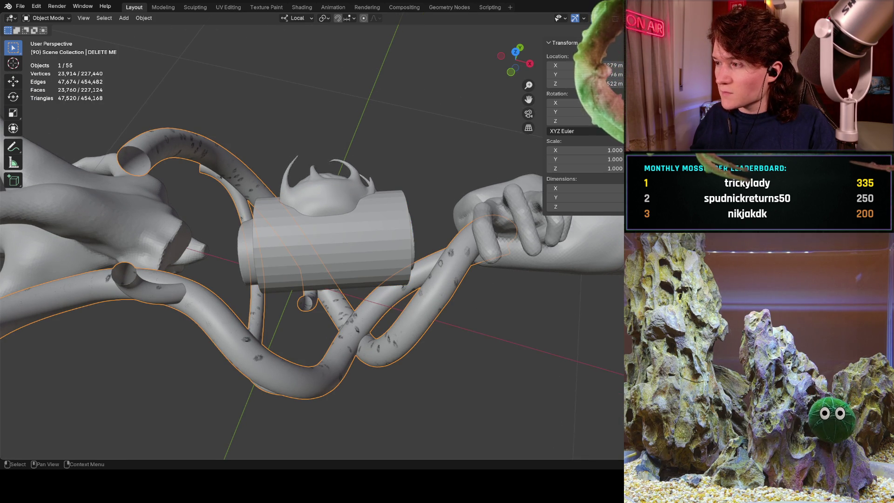
# Step: Delete the horned sculpt, rename the active object 'Old Eye', and select the Cone
pyautogui.click(342, 180)
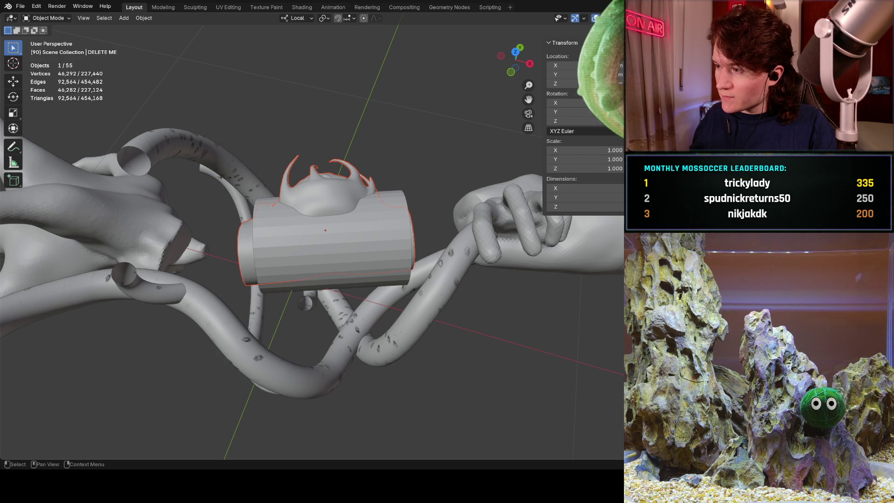
pyautogui.press('Delete')
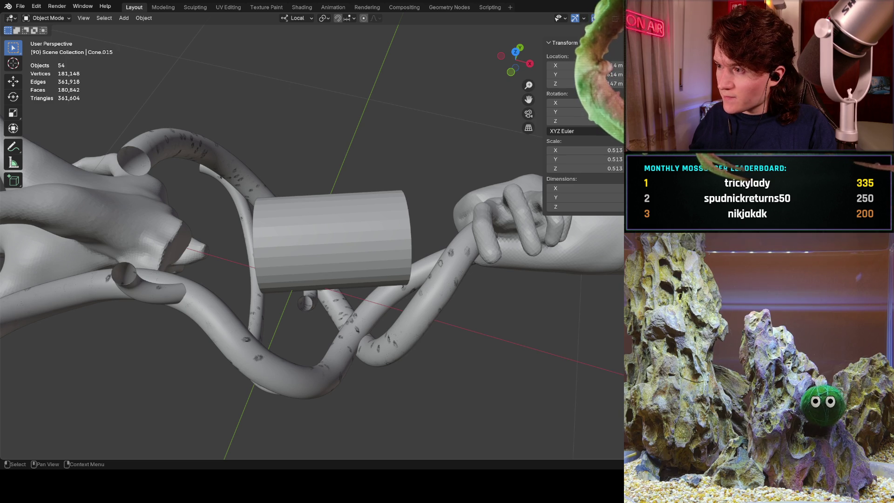
pyautogui.click(600, 65)
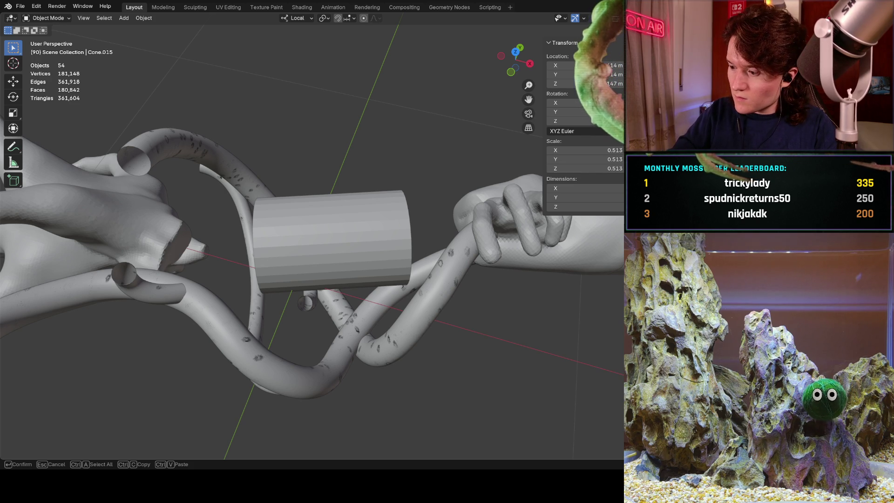
pyautogui.press('Return')
pyautogui.click(526, 246)
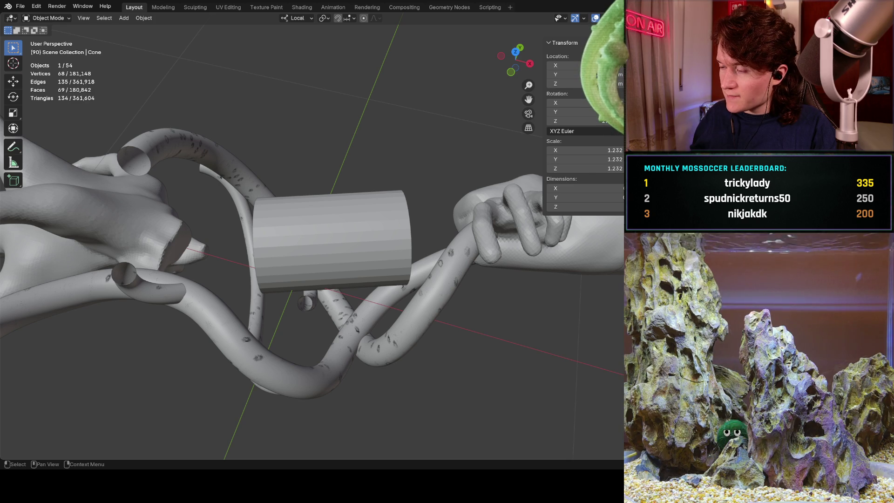
pyautogui.click(332, 241)
pyautogui.click(331, 241)
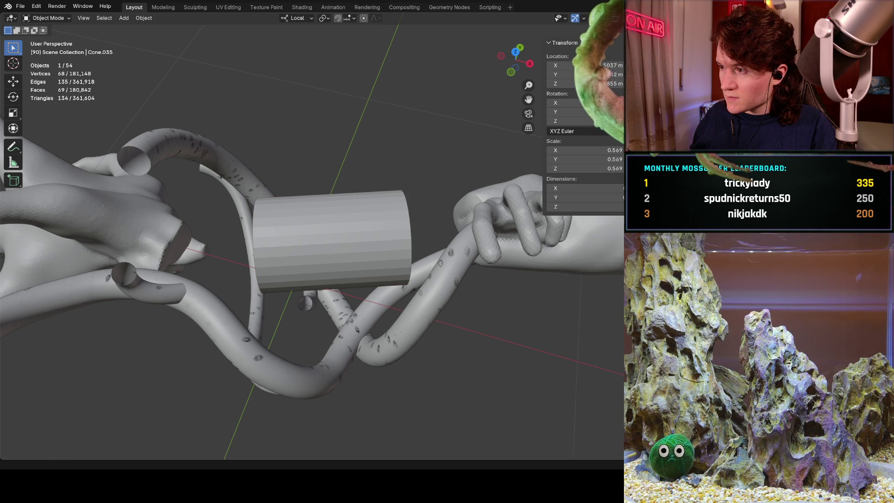
pyautogui.press('a')
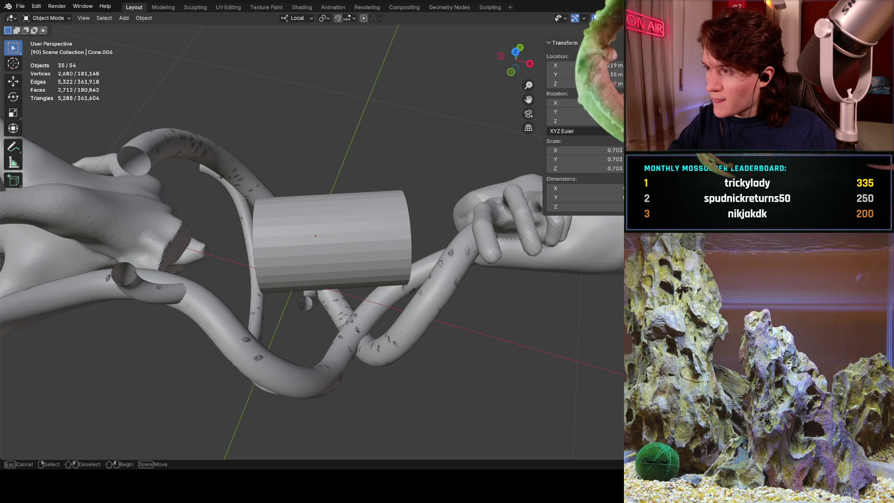
pyautogui.click(315, 236)
pyautogui.hotkey('shift', 'l')
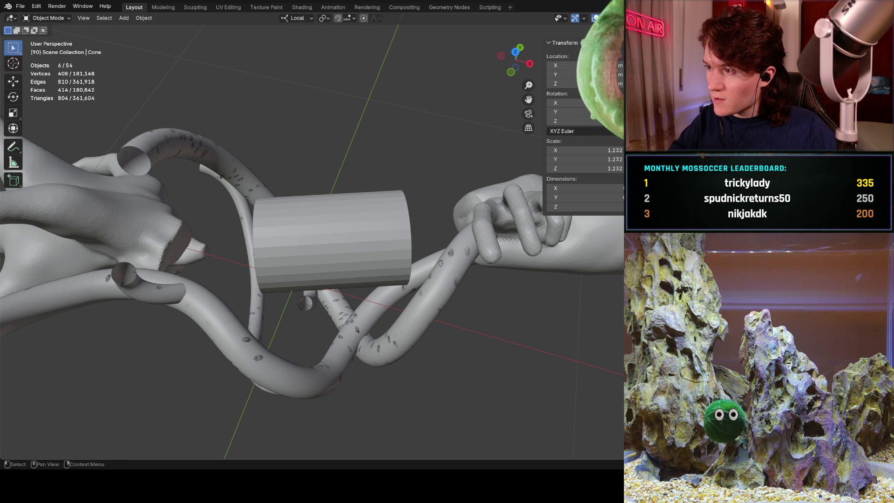
pyautogui.hotkey('ctrl', 'z')
pyautogui.hotkey('ctrl', 'z')
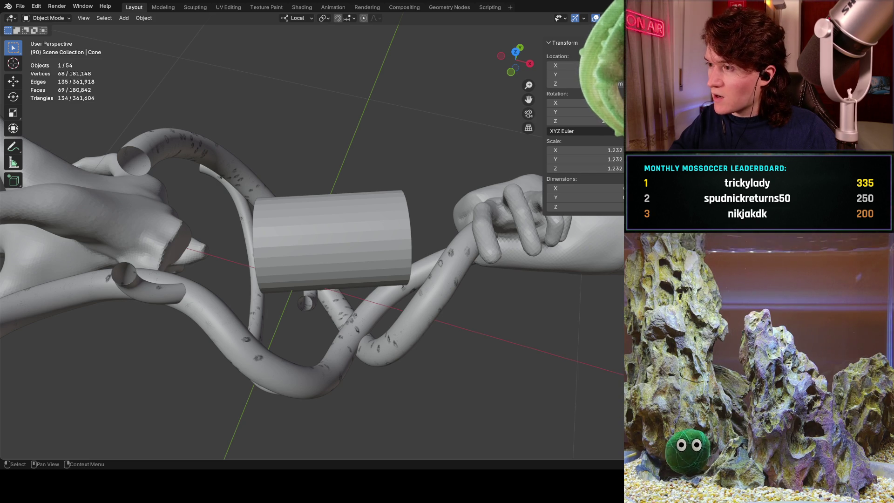
pyautogui.hotkey('ctrl', 'z')
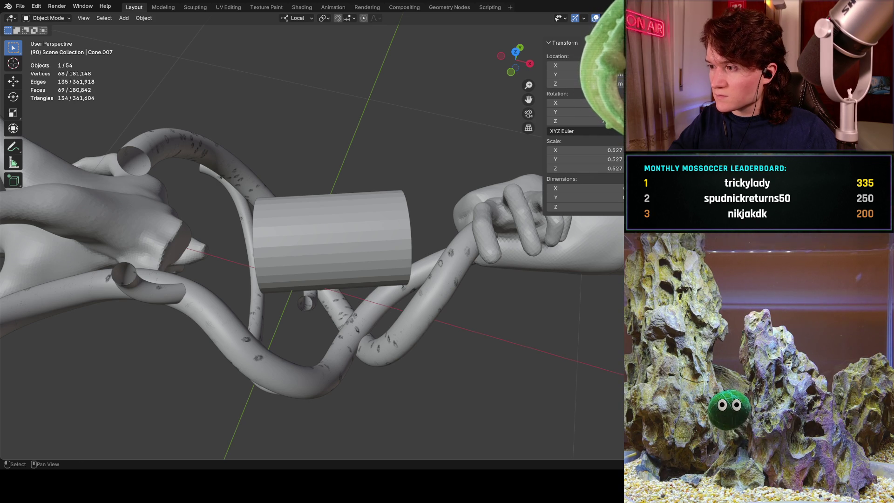
pyautogui.hotkey('shift', ']')
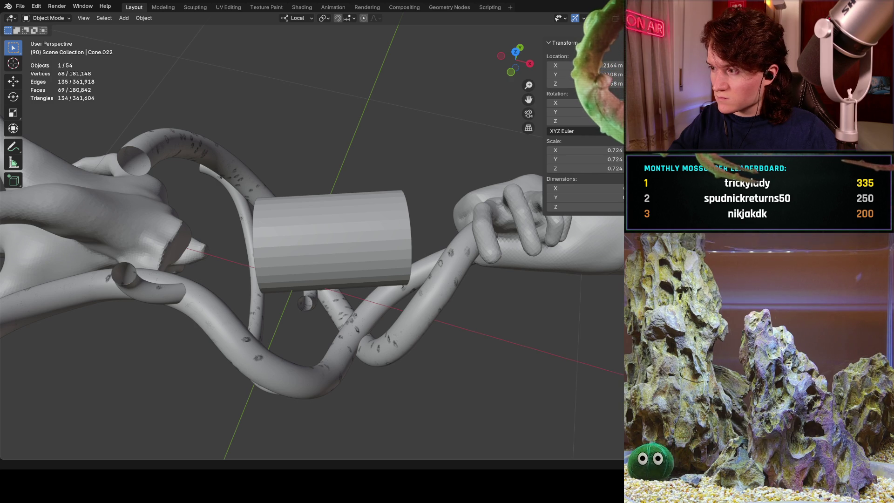
# Step: Put the fourteen selected cone pieces into a new 'teeth' collection, then select the cylinder
pyautogui.hotkey('shift', ']')
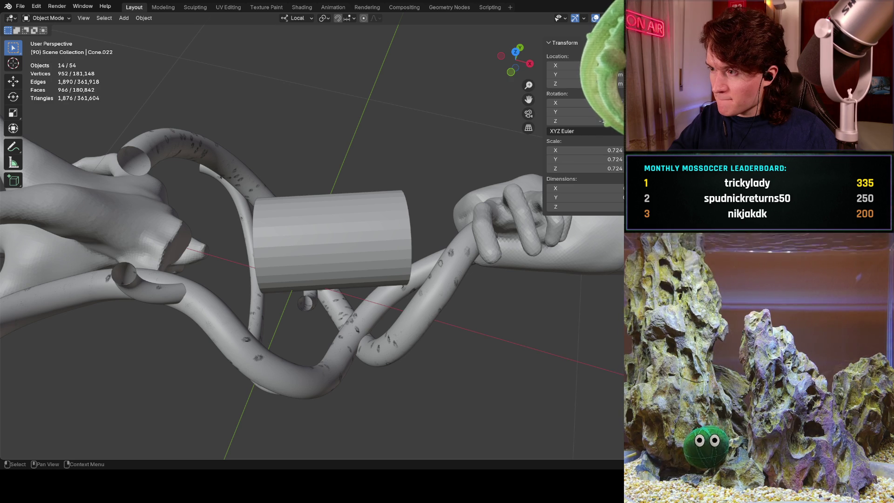
pyautogui.press('F2')
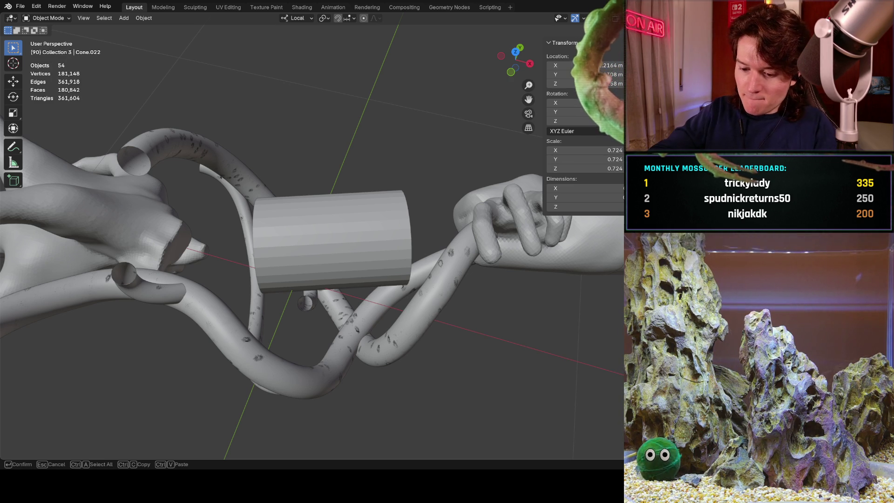
pyautogui.press('Return')
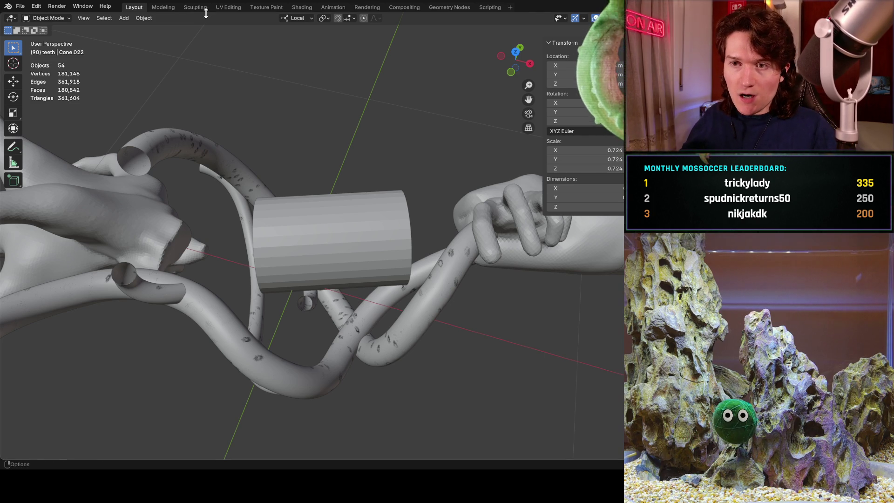
pyautogui.click(338, 213)
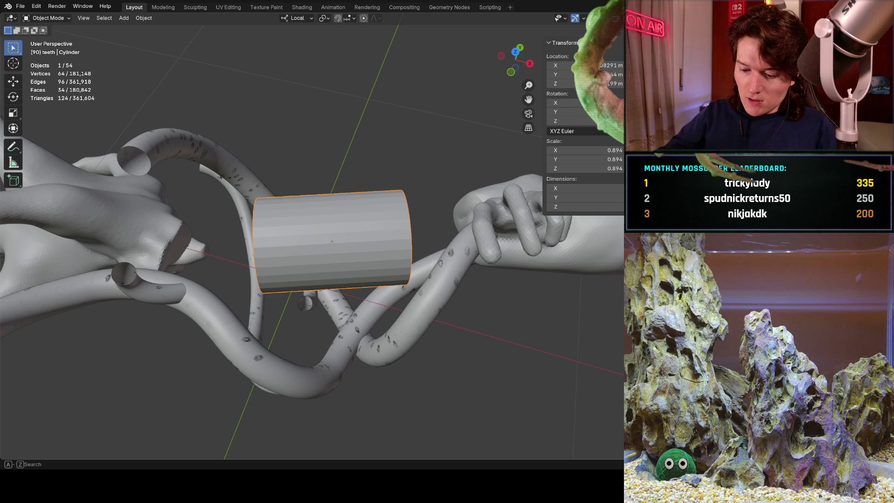
# Step: Add a Subdivision Surface modifier to the cylinder and try subdivision level 5
pyautogui.hotkey('shift', 'a')
pyautogui.write('surfa')
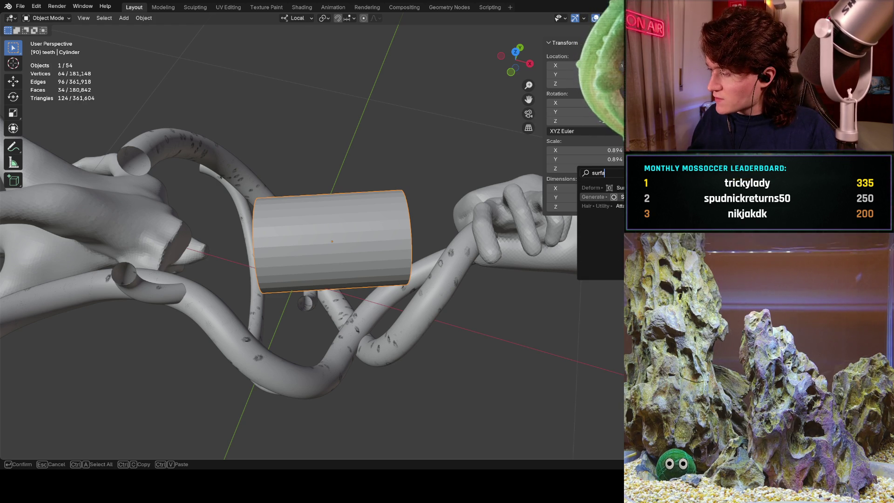
pyautogui.press('Return')
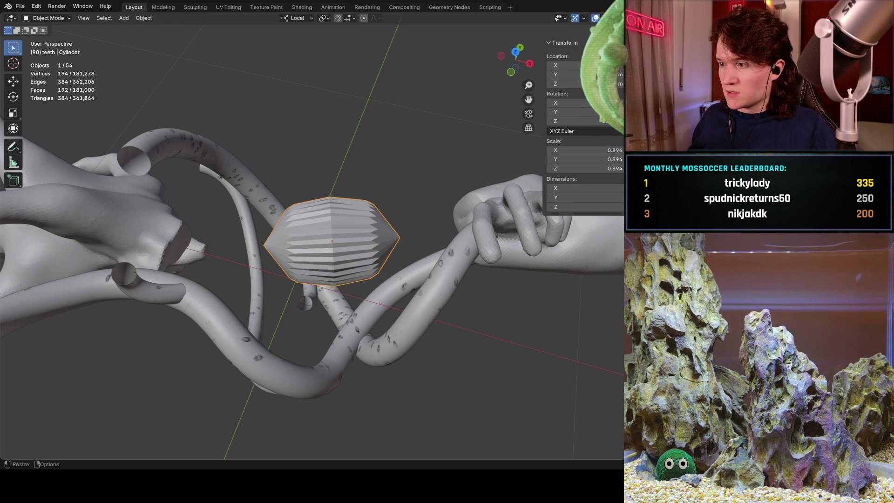
pyautogui.hotkey('ctrl', 'z')
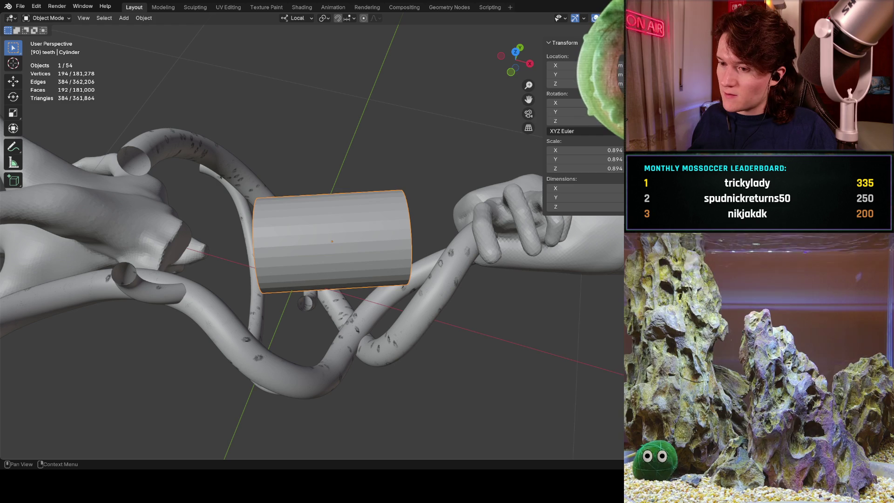
pyautogui.hotkey('ctrl', 'shift', 'z')
pyautogui.hotkey('ctrl', '5')
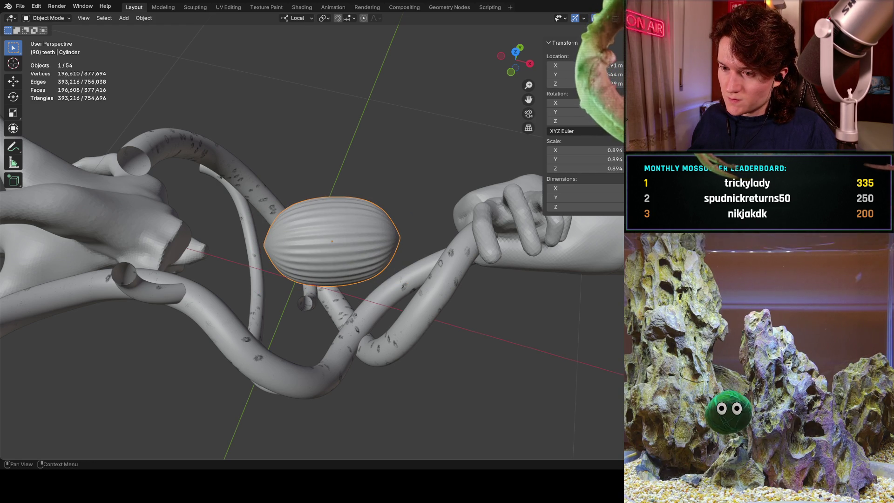
pyautogui.moveTo(354, 260); pyautogui.dragTo(280, 247, button='middle')
pyautogui.moveTo(409, 279)
pyautogui.keyDown('ctrl'); pyautogui.mouseDown(button='middle')
pyautogui.moveTo(420, 240)
pyautogui.moveTo(415, 274)
pyautogui.mouseUp(button='middle'); pyautogui.keyUp('ctrl')
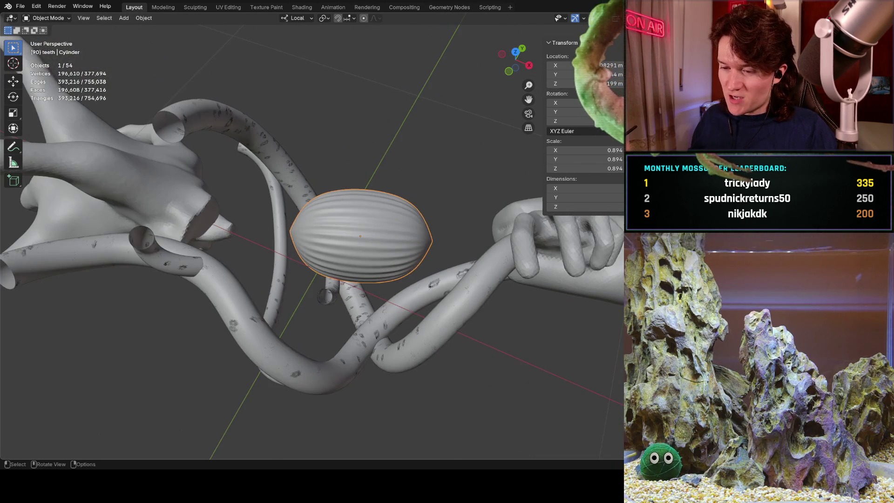
# Step: Undo level 5, briefly try level 3, then clear subdivision with Ctrl+0
pyautogui.hotkey('ctrl', 'z')
pyautogui.hotkey('ctrl', 'z')
pyautogui.hotkey('ctrl', 'z')
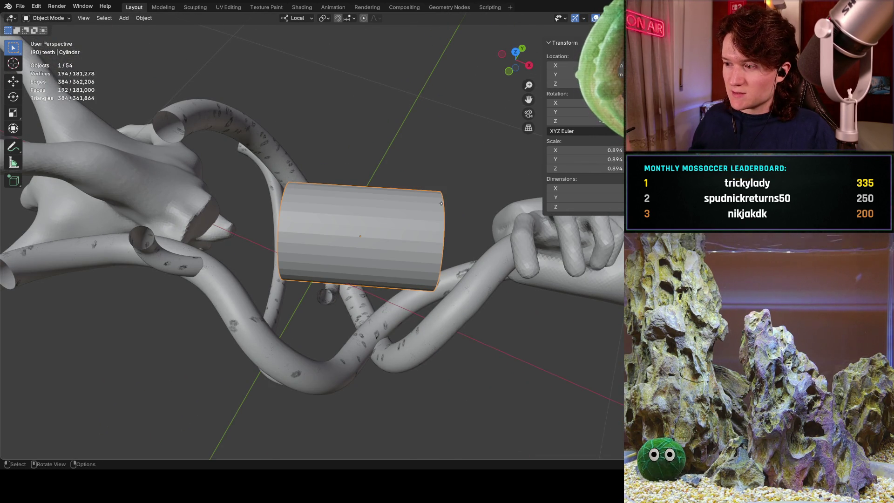
pyautogui.moveTo(415, 274); pyautogui.dragTo(437, 261, button='middle')
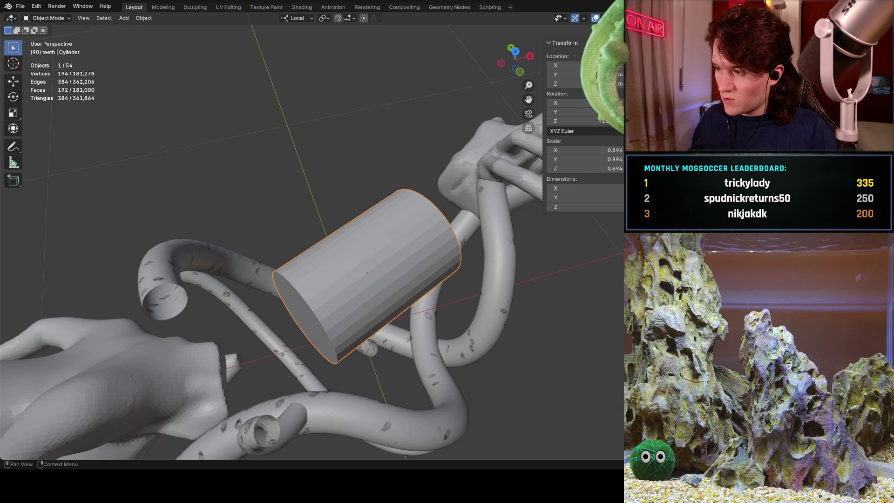
pyautogui.hotkey('ctrl', '3')
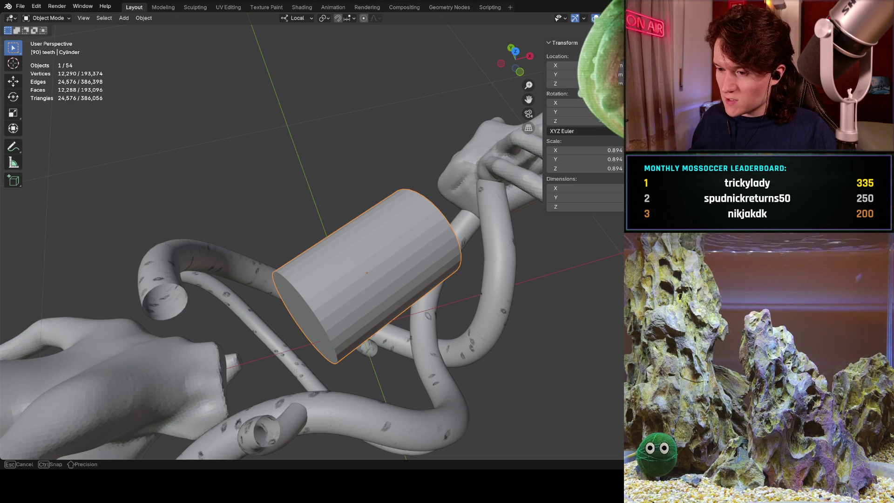
pyautogui.hotkey('ctrl', '0')
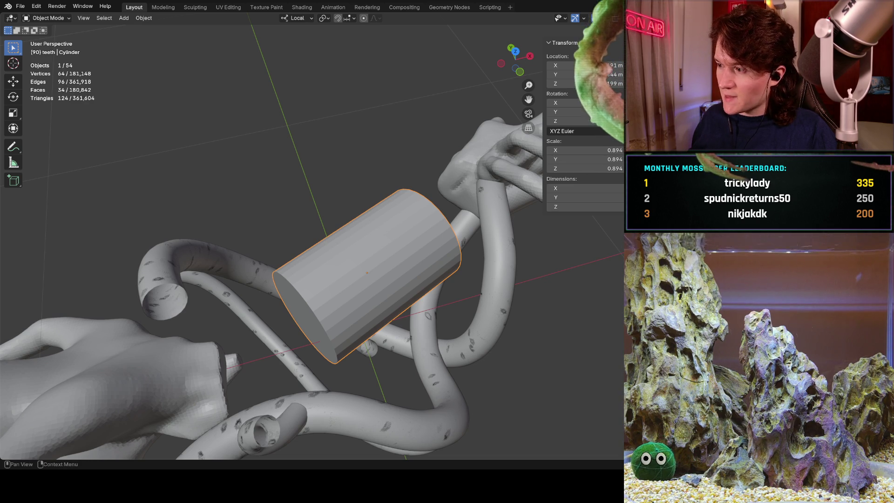
pyautogui.moveTo(419, 233)
pyautogui.mouseDown(button='middle')
pyautogui.moveTo(466, 196)
pyautogui.moveTo(540, 161)
pyautogui.mouseUp(button='middle')
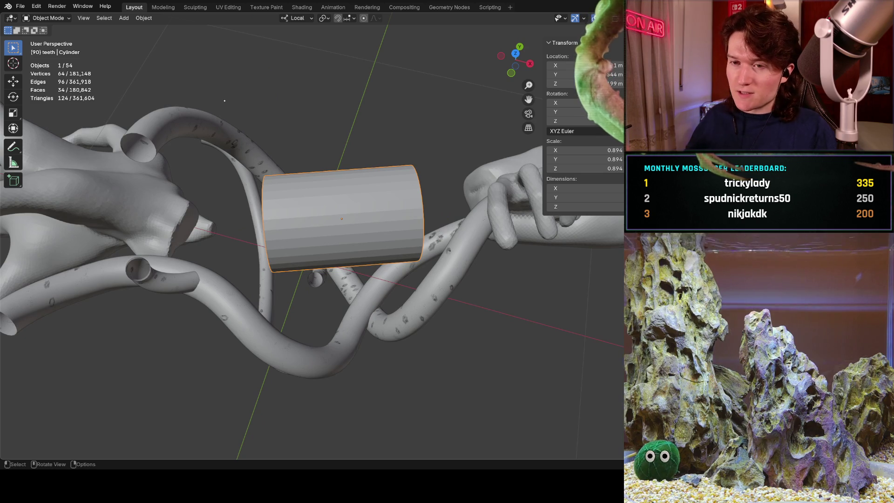
# Step: Switch to the Sculpting workspace and widen the 3D view over the reference images
pyautogui.click(195, 7)
pyautogui.scroll(2, 311, 187)
pyautogui.moveTo(311, 187); pyautogui.dragTo(309, 199, button='middle')
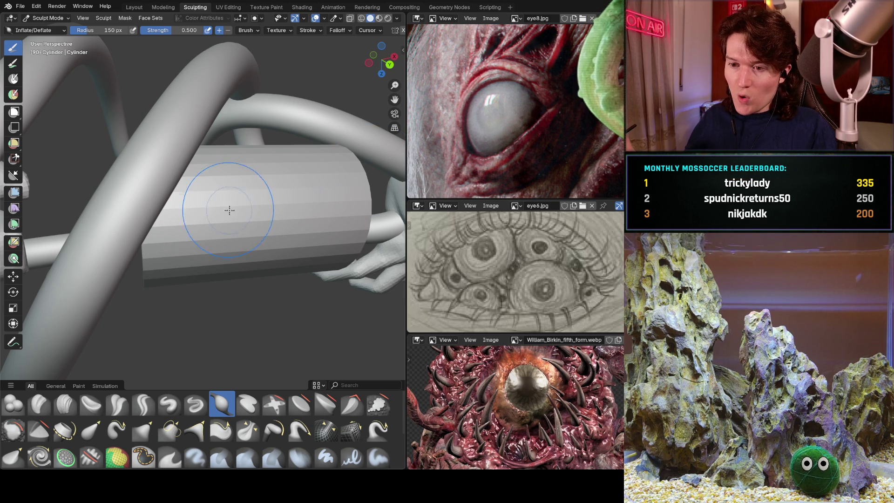
pyautogui.hotkey('ctrl', 'z')
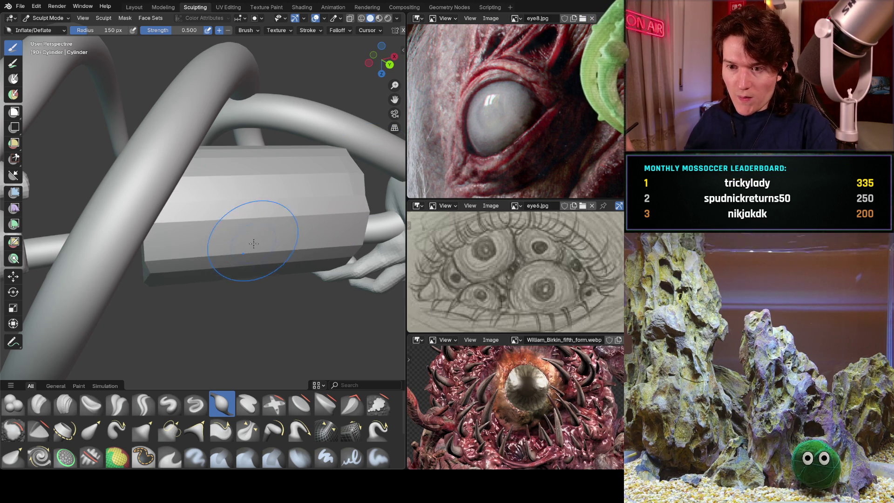
pyautogui.hotkey('ctrl', 'shift', 'z')
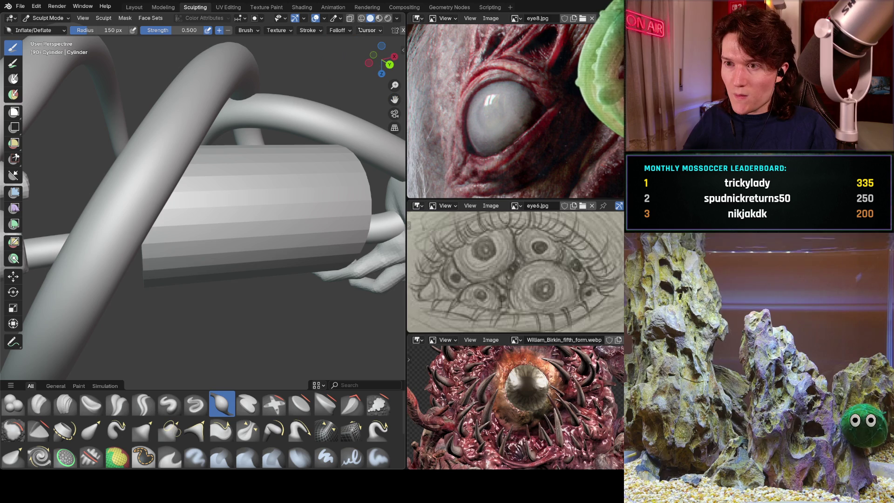
pyautogui.moveTo(406, 42); pyautogui.dragTo(574, 45)
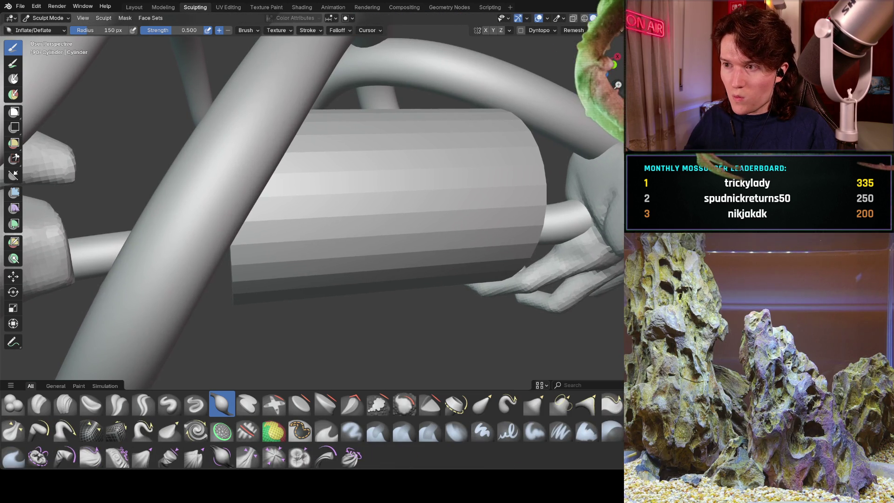
# Step: Set the Remesh voxel size and remesh the cylinder into a dense mesh
pyautogui.click(573, 47)
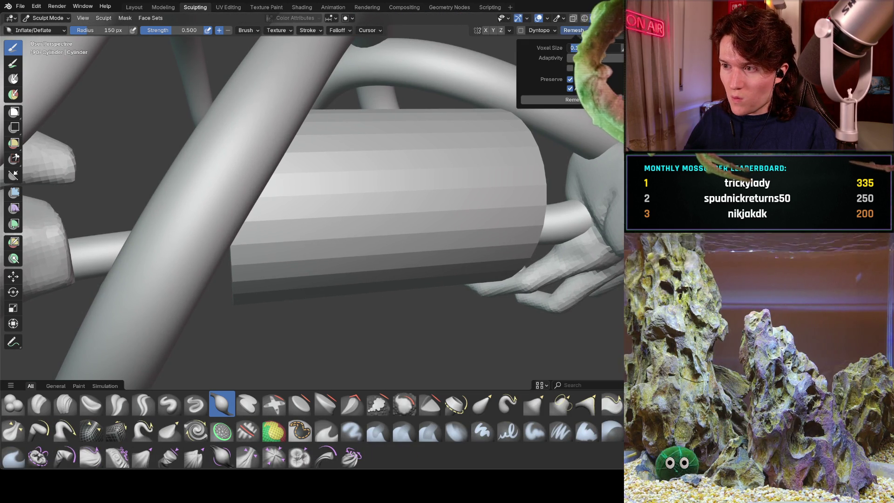
pyautogui.click(576, 47)
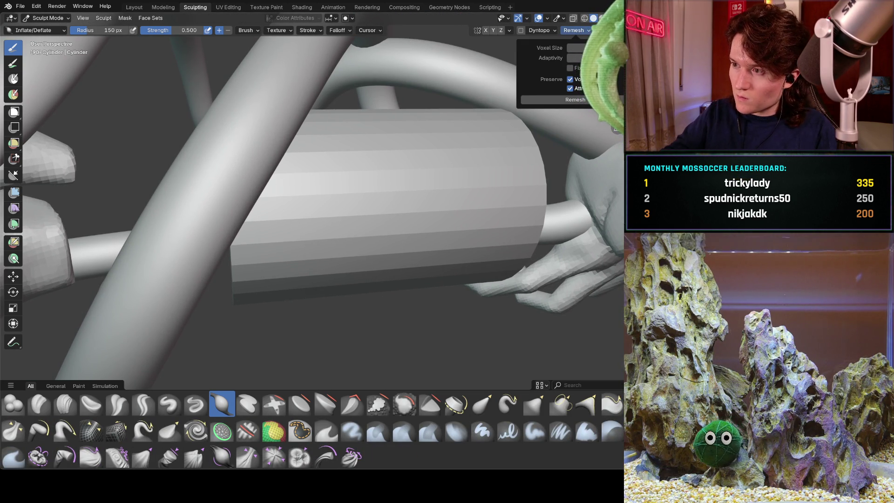
pyautogui.press('Return')
pyautogui.hotkey('ctrl', 'r')
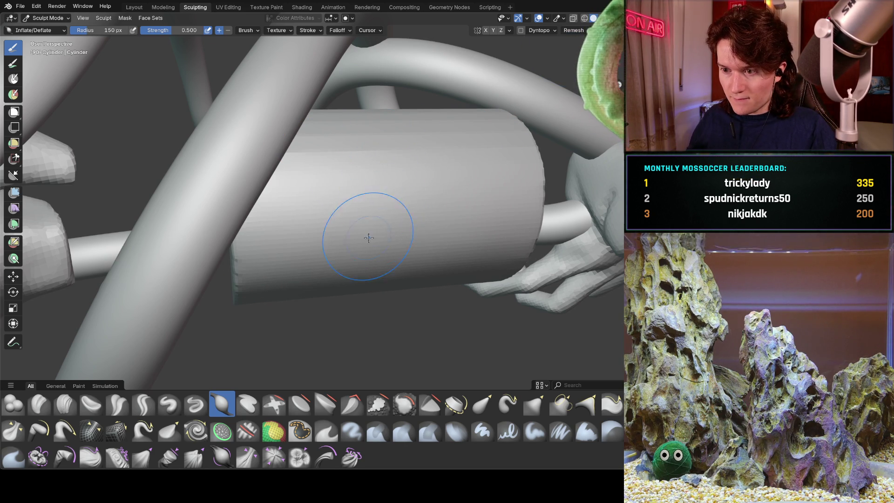
pyautogui.moveTo(391, 183); pyautogui.dragTo(385, 213, button='middle')
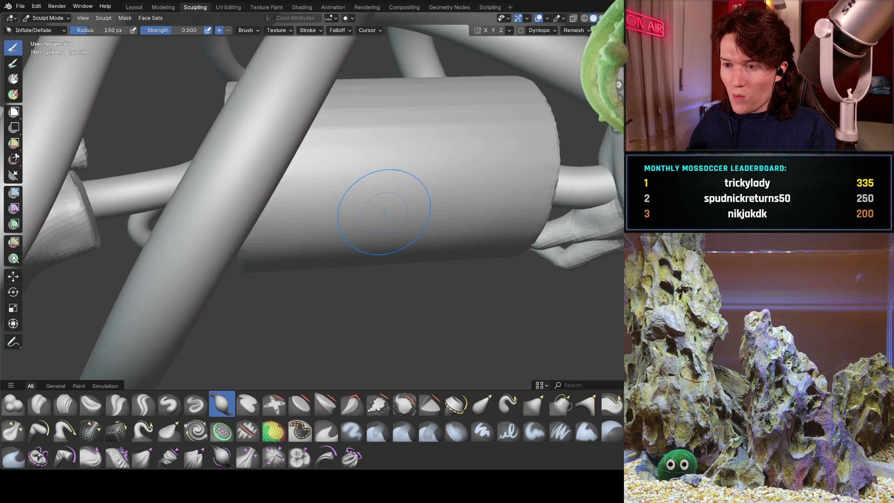
pyautogui.moveTo(406, 159); pyautogui.dragTo(388, 193, button='middle')
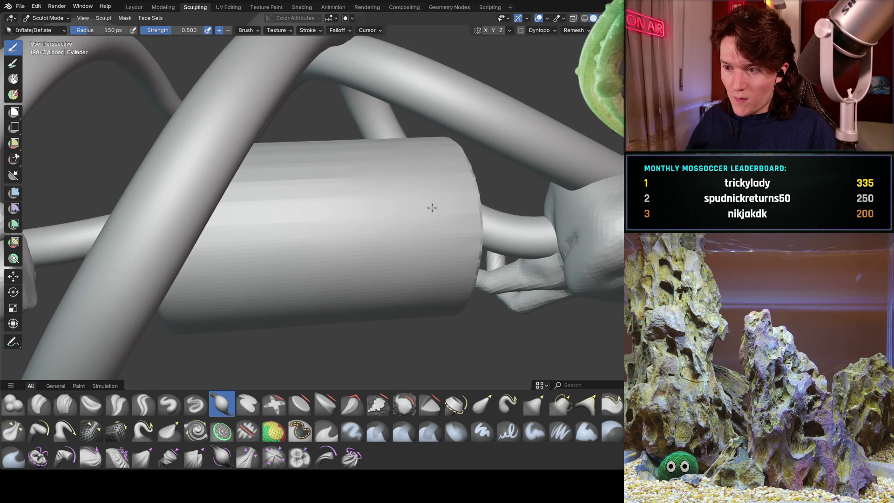
pyautogui.moveTo(186, 228)
pyautogui.mouseDown(button='middle')
pyautogui.moveTo(281, 158)
pyautogui.moveTo(359, 149)
pyautogui.moveTo(335, 145)
pyautogui.moveTo(296, 190)
pyautogui.mouseUp(button='middle')
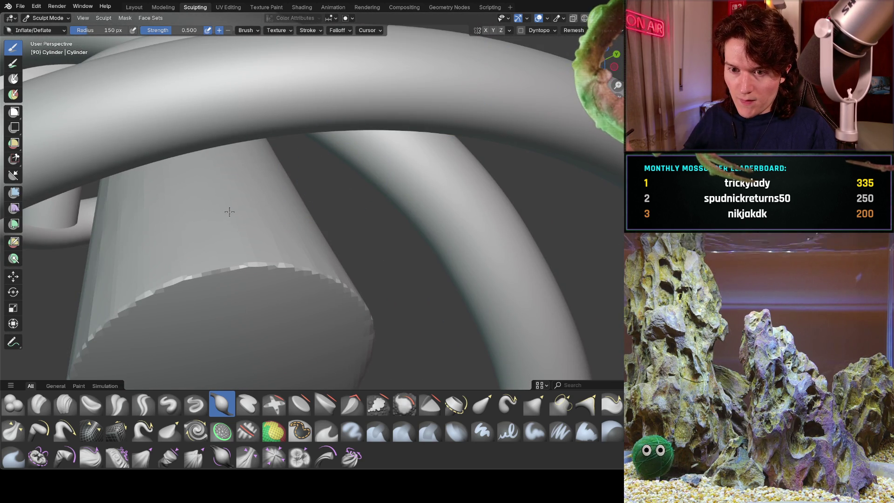
pyautogui.moveTo(121, 219)
pyautogui.mouseDown(button='middle')
pyautogui.moveTo(240, 201)
pyautogui.moveTo(172, 212)
pyautogui.moveTo(189, 233)
pyautogui.moveTo(214, 206)
pyautogui.mouseUp(button='middle')
# Step: Set the Inflate/Deflate brush radius to 312 px and inspect the remeshed cylinder
pyautogui.press('f')
pyautogui.click(190, 217)
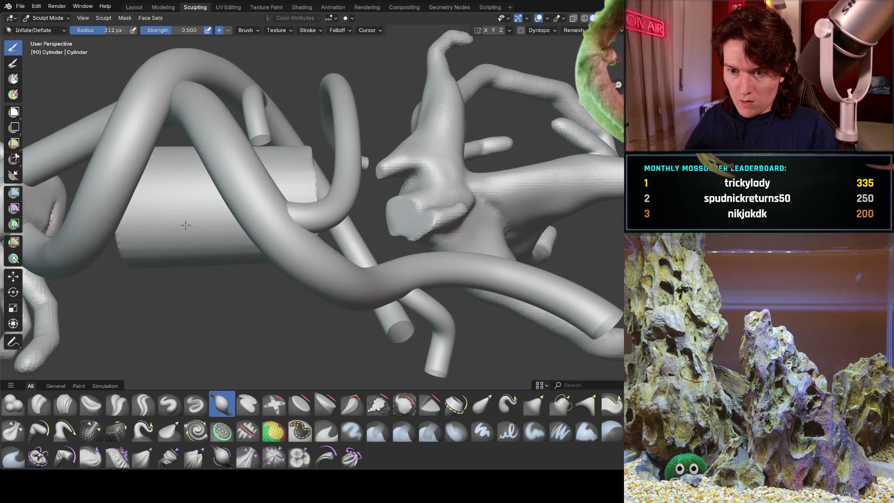
pyautogui.moveTo(279, 176)
pyautogui.mouseDown(button='middle')
pyautogui.moveTo(213, 155)
pyautogui.moveTo(319, 193)
pyautogui.mouseUp(button='middle')
pyautogui.moveTo(325, 248); pyautogui.dragTo(138, 253, button='middle')
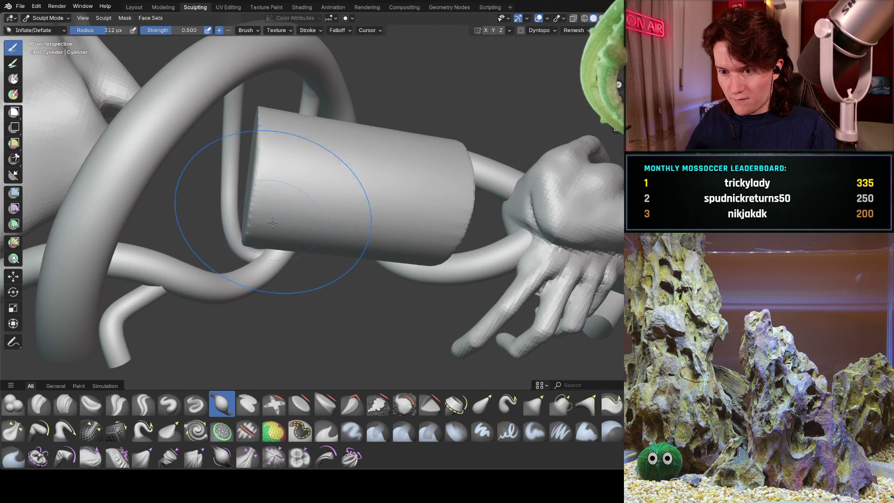
pyautogui.moveTo(368, 152); pyautogui.dragTo(410, 172, button='middle')
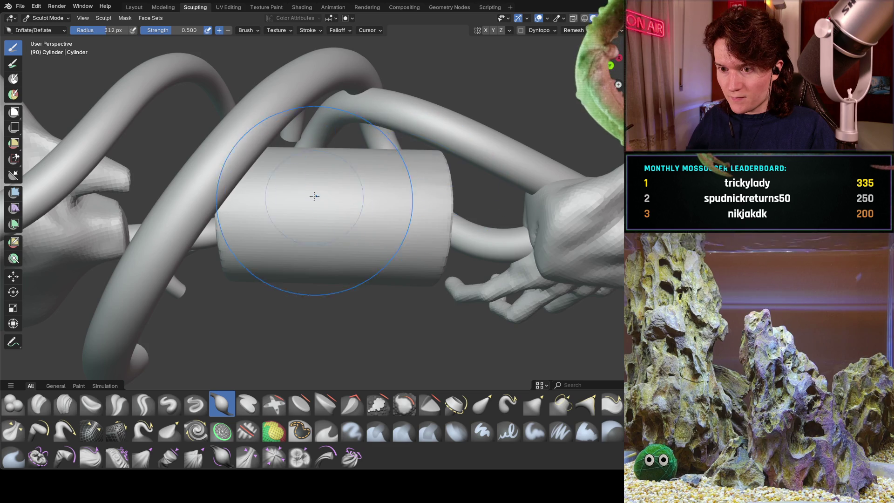
pyautogui.moveTo(313, 196); pyautogui.dragTo(247, 198, button='middle')
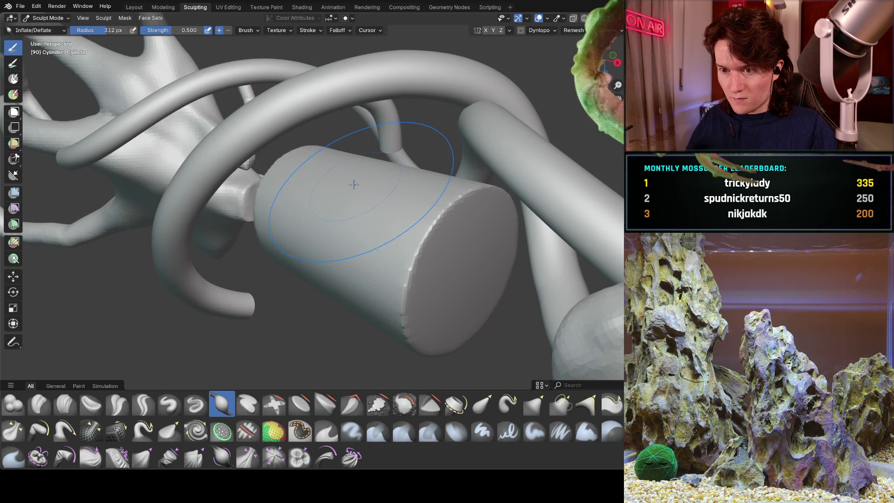
pyautogui.moveTo(354, 186)
pyautogui.mouseDown(button='middle')
pyautogui.moveTo(321, 200)
pyautogui.moveTo(387, 165)
pyautogui.moveTo(279, 224)
pyautogui.moveTo(257, 246)
pyautogui.moveTo(379, 114)
pyautogui.moveTo(351, 190)
pyautogui.moveTo(363, 112)
pyautogui.moveTo(379, 185)
pyautogui.mouseUp(button='middle')
pyautogui.scroll(-3, 387, 165)
pyautogui.scroll(2, 291, 210)
pyautogui.scroll(3, 292, 210)
pyautogui.scroll(-3, 257, 246)
pyautogui.scroll(2, 361, 165)
pyautogui.scroll(-3, 351, 190)
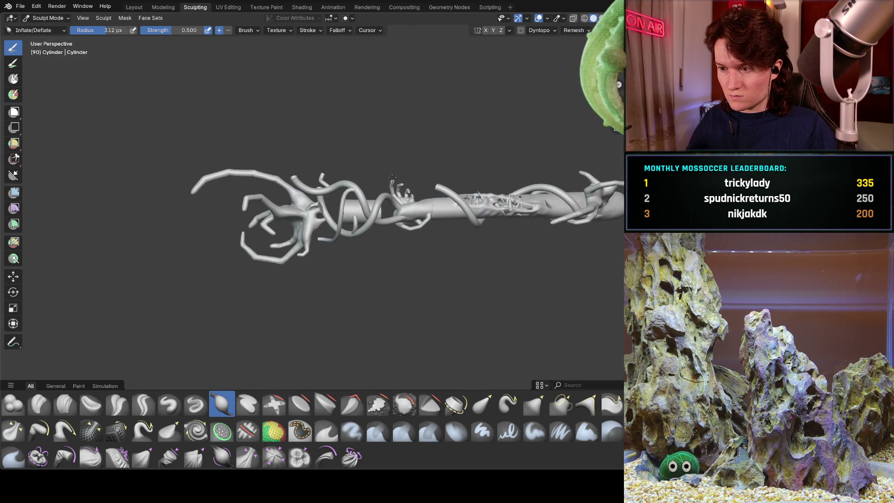
pyautogui.moveTo(384, 174); pyautogui.dragTo(380, 184, button='middle')
pyautogui.moveTo(422, 153)
pyautogui.mouseDown(button='middle')
pyautogui.moveTo(298, 214)
pyautogui.moveTo(264, 257)
pyautogui.moveTo(340, 190)
pyautogui.moveTo(411, 209)
pyautogui.mouseUp(button='middle')
pyautogui.scroll(5, 391, 169)
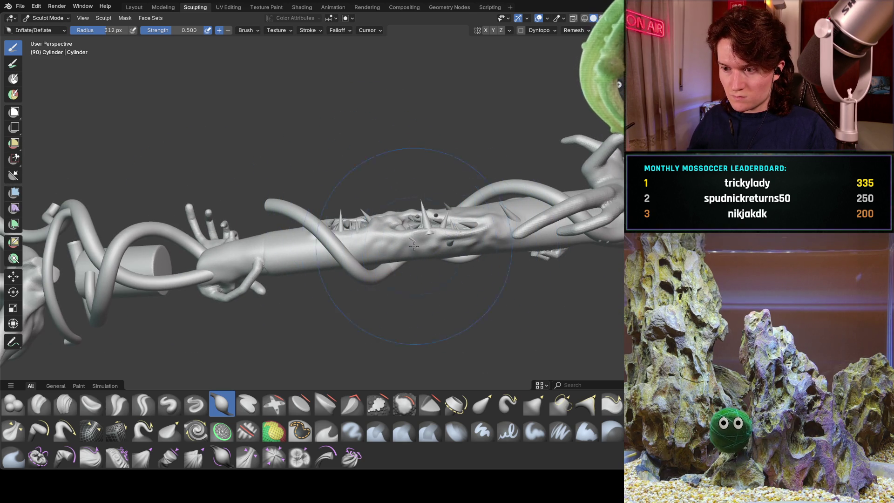
pyautogui.moveTo(389, 245)
pyautogui.mouseDown(button='middle')
pyautogui.moveTo(386, 221)
pyautogui.moveTo(399, 259)
pyautogui.moveTo(465, 210)
pyautogui.mouseUp(button='middle')
pyautogui.scroll(5, 527, 164)
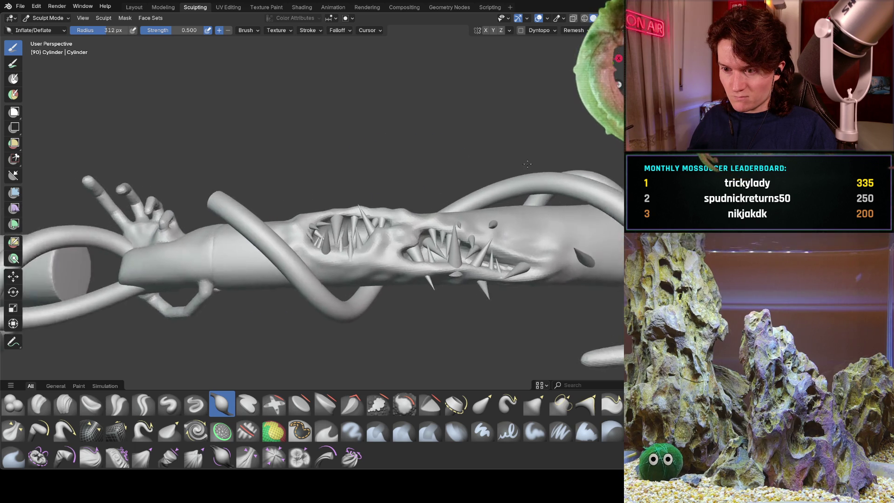
pyautogui.scroll(4, 400, 213)
pyautogui.moveTo(422, 239); pyautogui.dragTo(415, 231, button='middle')
pyautogui.moveTo(622, 232)
pyautogui.mouseDown()
pyautogui.moveTo(469, 233)
pyautogui.moveTo(605, 232)
pyautogui.mouseUp()
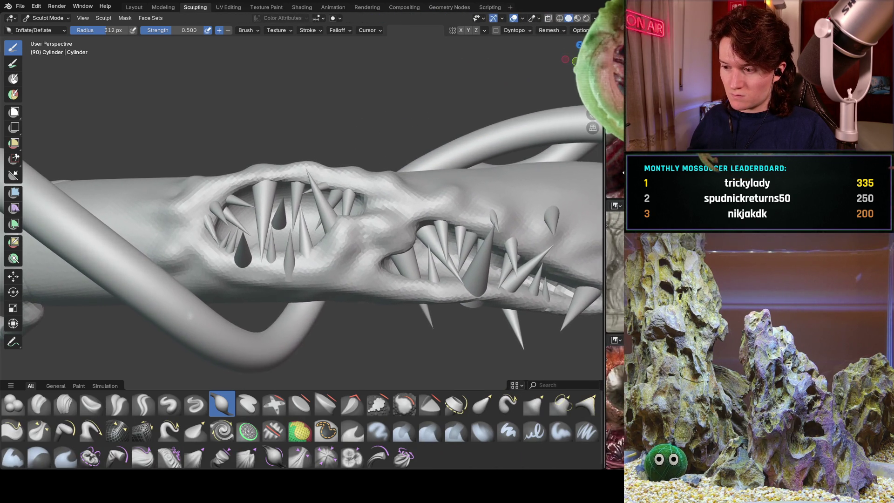
pyautogui.moveTo(354, 218)
pyautogui.mouseDown(button='middle')
pyautogui.moveTo(380, 201)
pyautogui.moveTo(541, 185)
pyautogui.moveTo(337, 213)
pyautogui.moveTo(319, 199)
pyautogui.moveTo(291, 213)
pyautogui.moveTo(320, 252)
pyautogui.moveTo(360, 217)
pyautogui.moveTo(331, 223)
pyautogui.moveTo(327, 291)
pyautogui.moveTo(326, 274)
pyautogui.mouseUp(button='middle')
pyautogui.scroll(-5, 319, 199)
pyautogui.scroll(1, 306, 233)
pyautogui.scroll(-4, 320, 252)
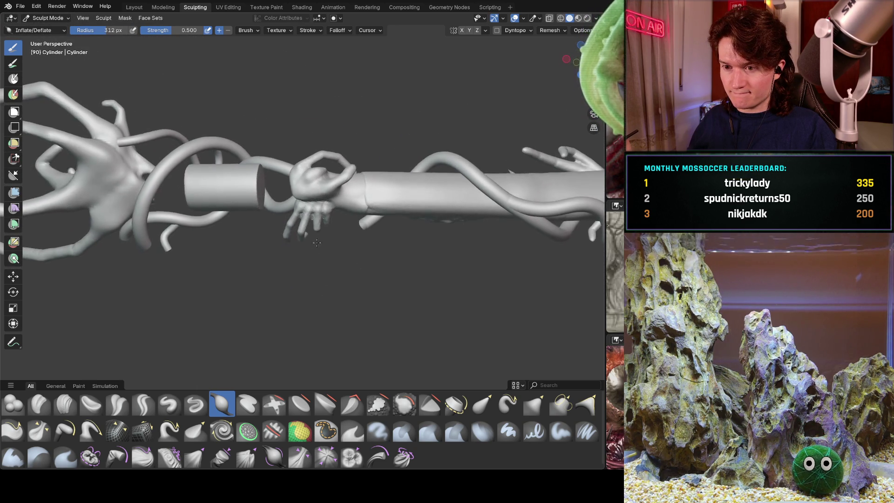
pyautogui.moveTo(265, 237)
pyautogui.mouseDown(button='middle')
pyautogui.moveTo(312, 291)
pyautogui.moveTo(260, 281)
pyautogui.moveTo(255, 240)
pyautogui.moveTo(239, 225)
pyautogui.moveTo(345, 176)
pyautogui.mouseUp(button='middle')
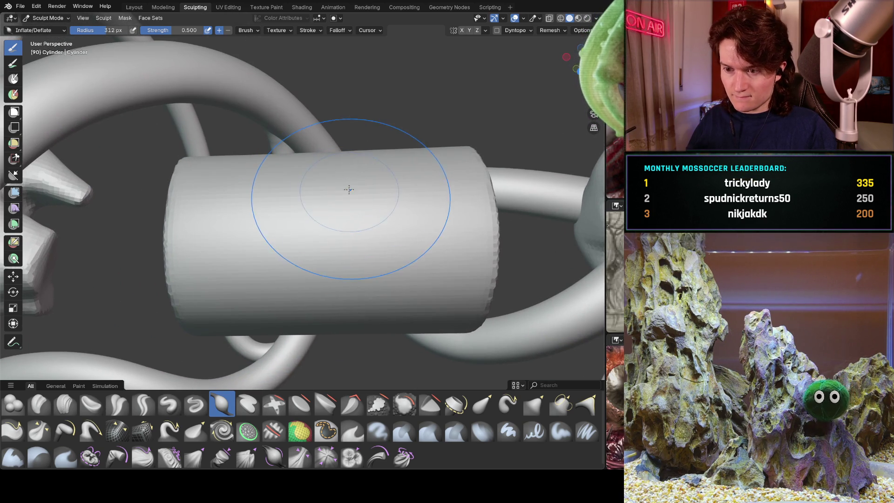
pyautogui.moveTo(346, 212)
pyautogui.mouseDown(button='middle')
pyautogui.moveTo(305, 201)
pyautogui.moveTo(336, 215)
pyautogui.moveTo(323, 213)
pyautogui.mouseUp(button='middle')
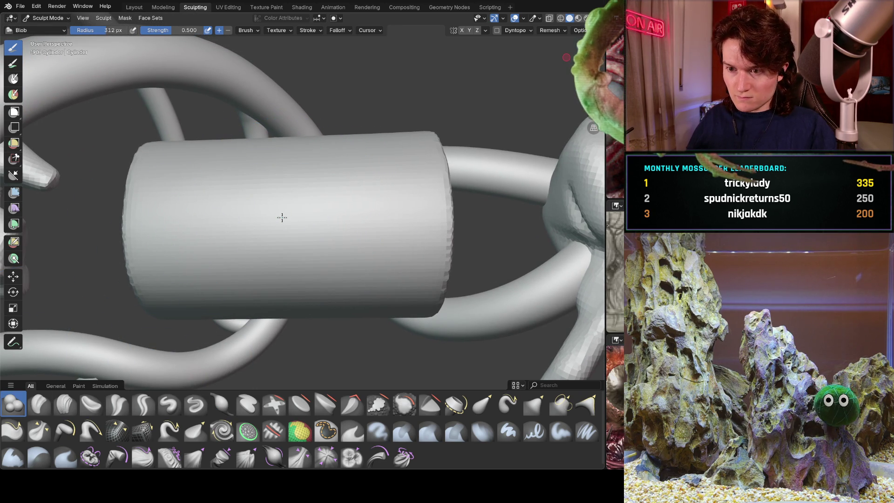
# Step: Raise a rounded bulge on the cylinder's centre with the Blob brush
pyautogui.moveTo(281, 213); pyautogui.dragTo(298, 182)
pyautogui.moveTo(297, 182)
pyautogui.mouseDown(button='middle')
pyautogui.moveTo(291, 191)
pyautogui.moveTo(299, 199)
pyautogui.moveTo(242, 262)
pyautogui.moveTo(270, 229)
pyautogui.mouseUp(button='middle')
pyautogui.scroll(-3, 300, 199)
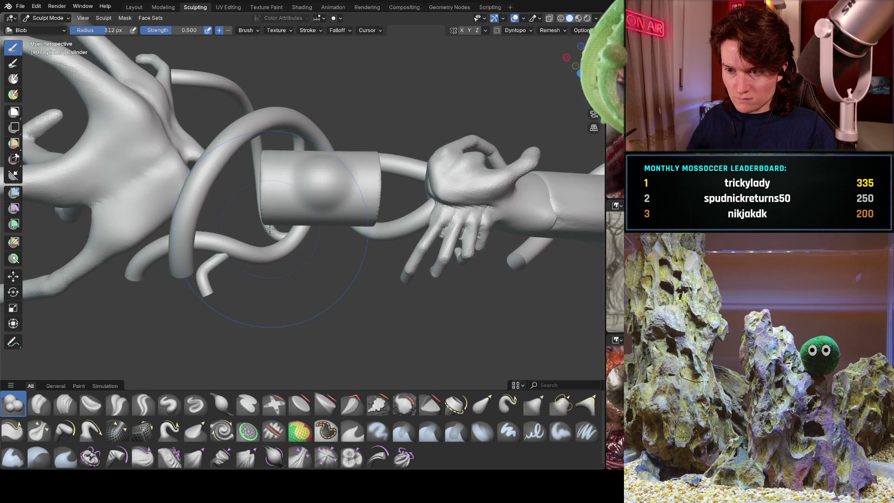
pyautogui.moveTo(292, 182); pyautogui.dragTo(306, 210, button='middle')
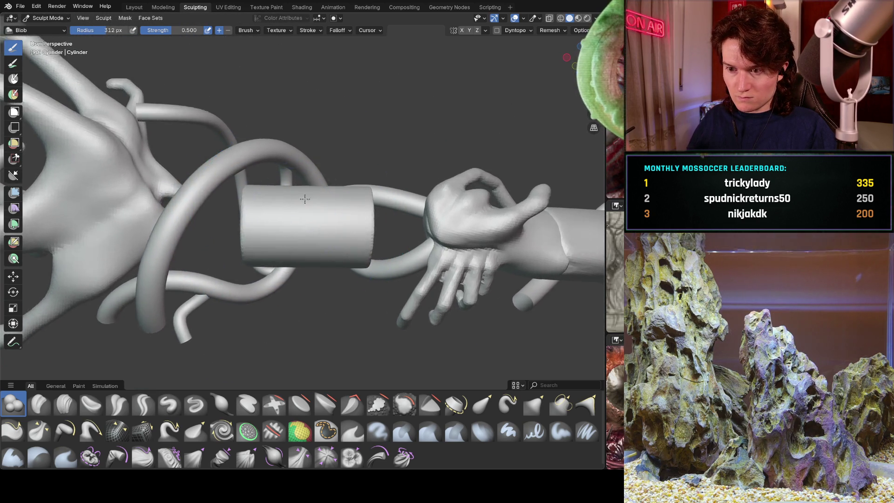
pyautogui.scroll(4, 311, 220)
# Step: Shrink the Blob brush to 237 px, grow the bulge further, and widen the reference column
pyautogui.press('f')
pyautogui.click(290, 238)
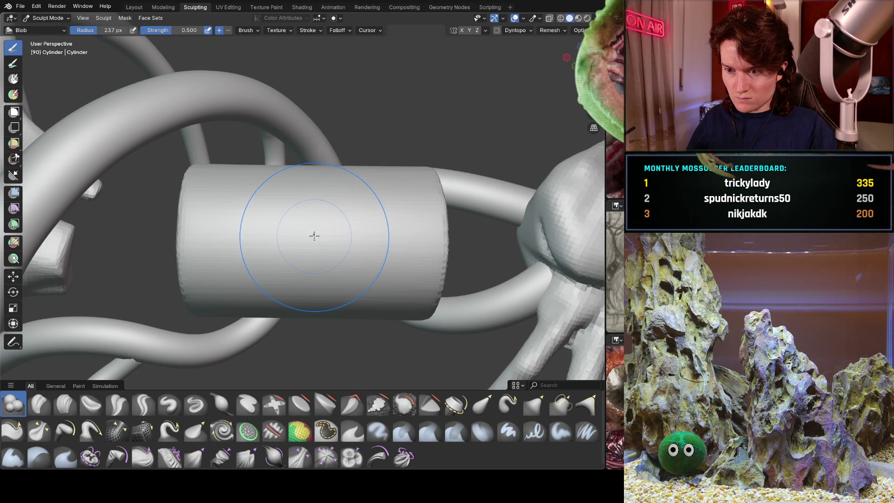
pyautogui.moveTo(312, 239); pyautogui.dragTo(312, 239)
pyautogui.moveTo(321, 228)
pyautogui.mouseDown(button='middle')
pyautogui.moveTo(287, 258)
pyautogui.moveTo(570, 129)
pyautogui.mouseUp(button='middle')
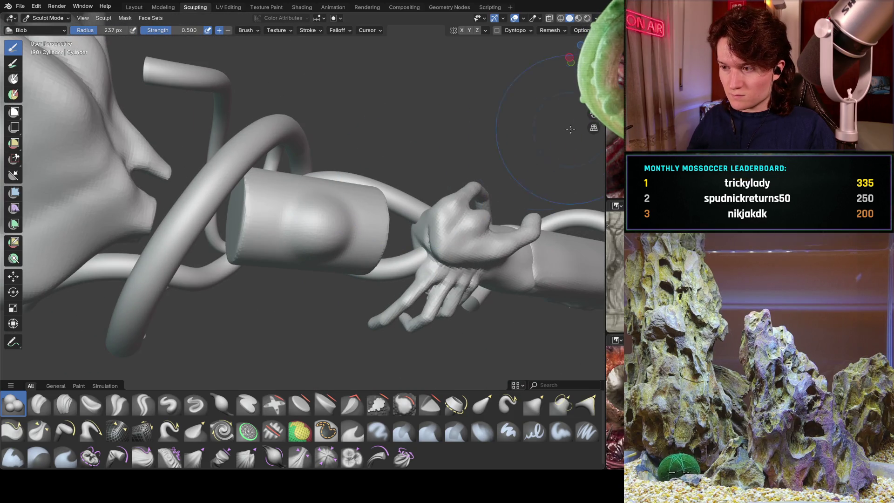
pyautogui.click(603, 145)
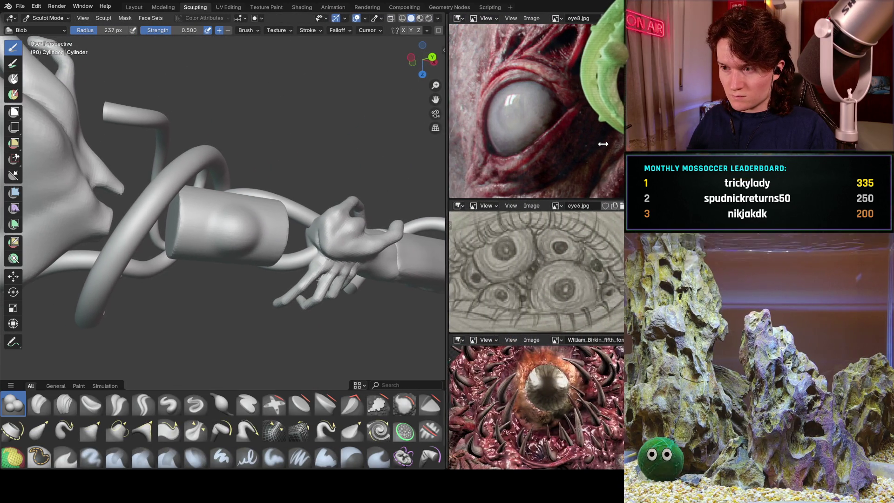
# Step: Undo the stray crease stroke on the cylinder and set the brush radius to 111 px
pyautogui.scroll(5, 238, 165)
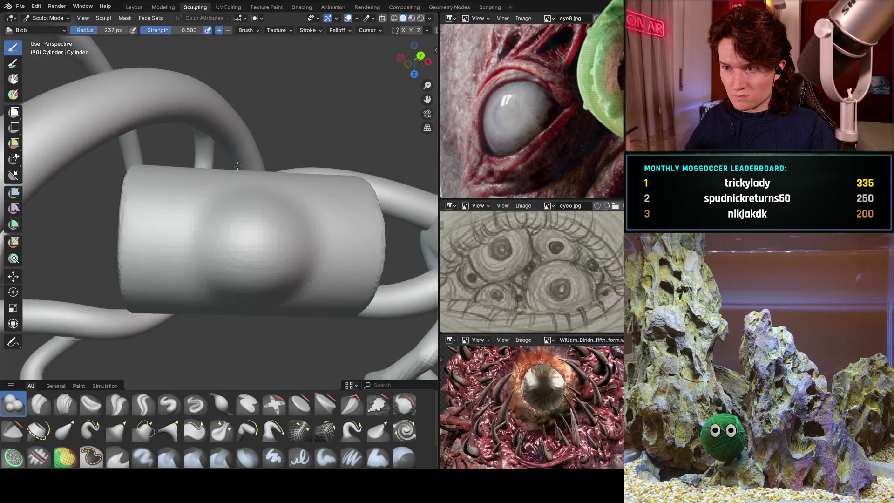
pyautogui.scroll(5, 238, 165)
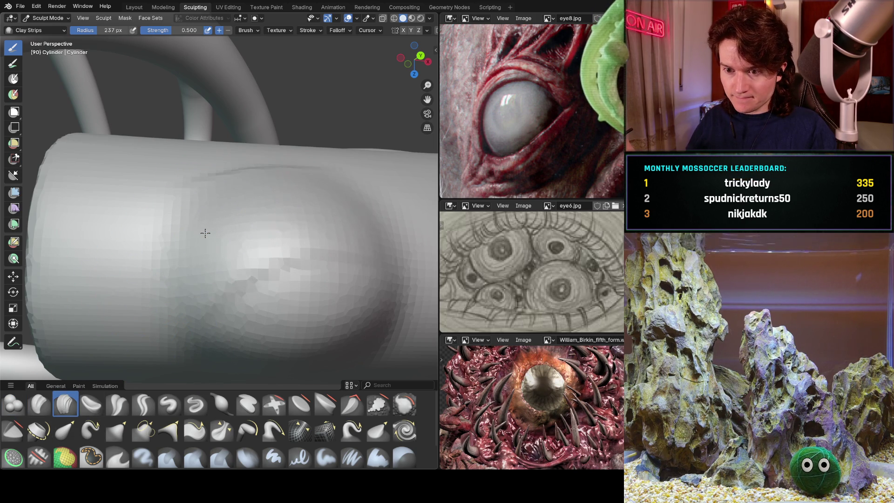
pyautogui.hotkey('ctrl', 'shift', 'z')
pyautogui.hotkey('ctrl', 'z')
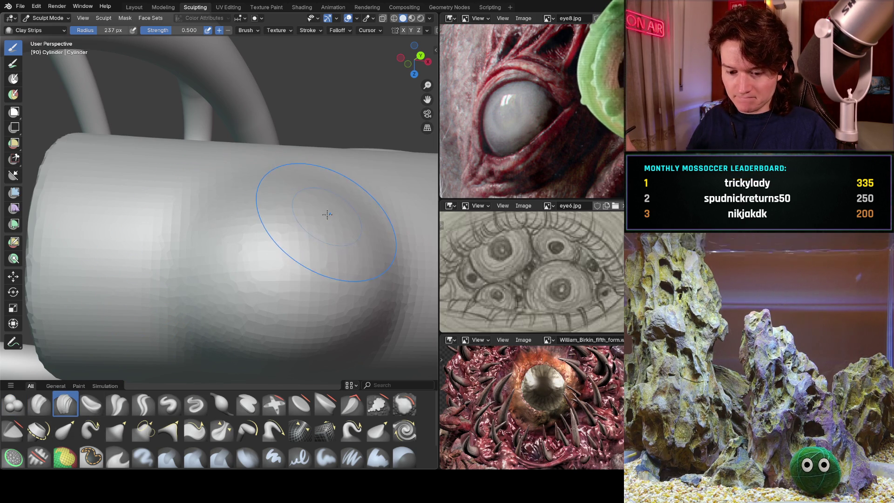
pyautogui.press('f')
pyautogui.click(284, 214)
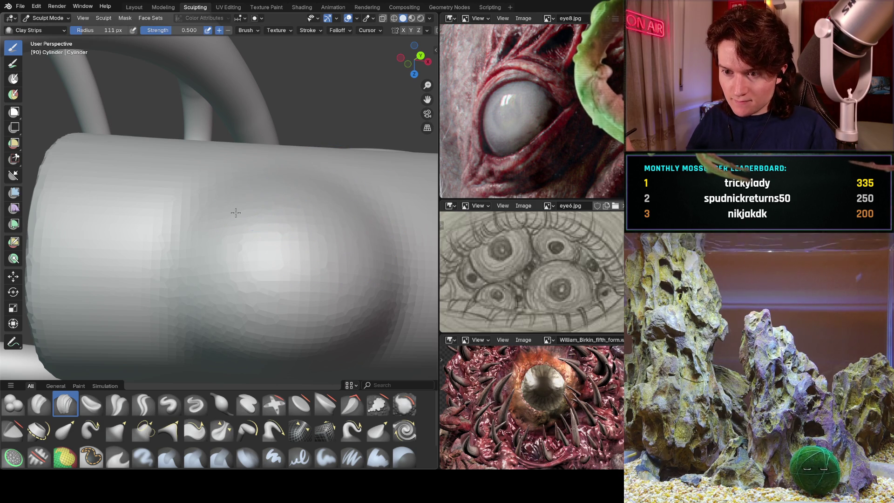
# Step: Redo the raised clay ridge, the diagonal clay crease and the remaining clay strip strokes
pyautogui.hotkey('ctrl', 'shift', 'z')
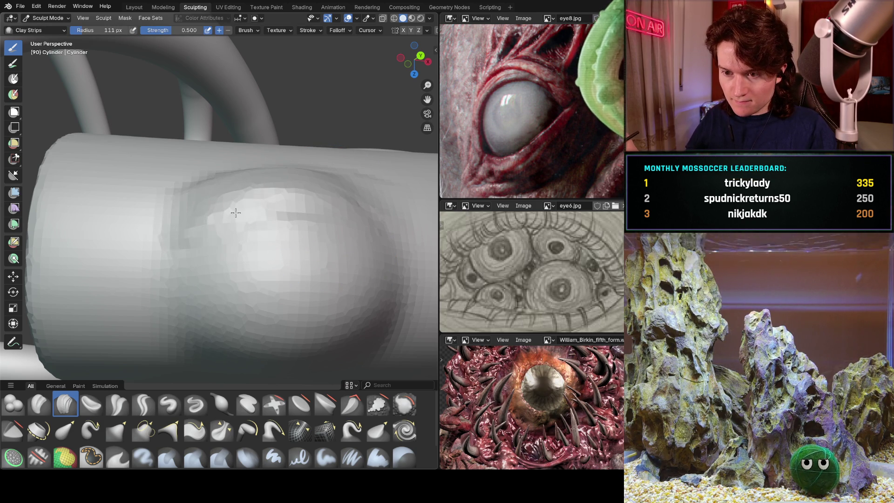
pyautogui.hotkey('ctrl', 'shift', 'z')
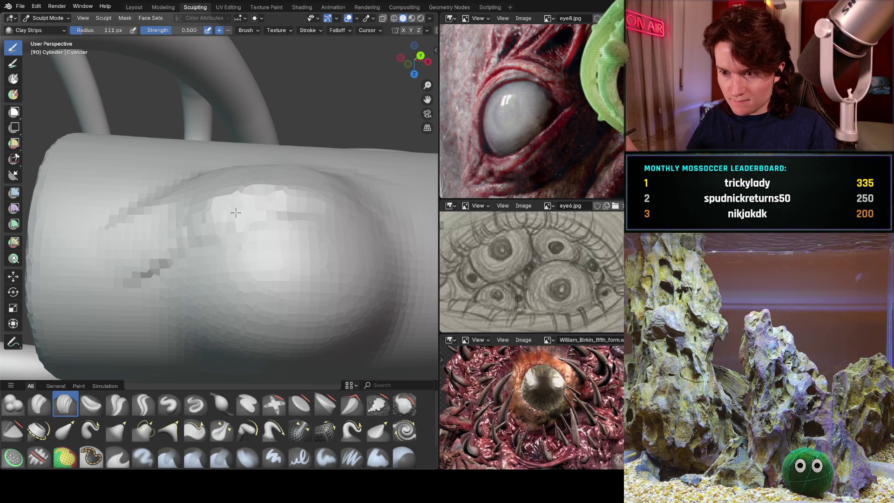
pyautogui.moveTo(390, 206); pyautogui.dragTo(362, 187, button='middle')
pyautogui.hotkey('ctrl', 'shift', 'z')
pyautogui.hotkey('ctrl', 'shift', 'z')
pyautogui.hotkey('ctrl', 'shift', 'z')
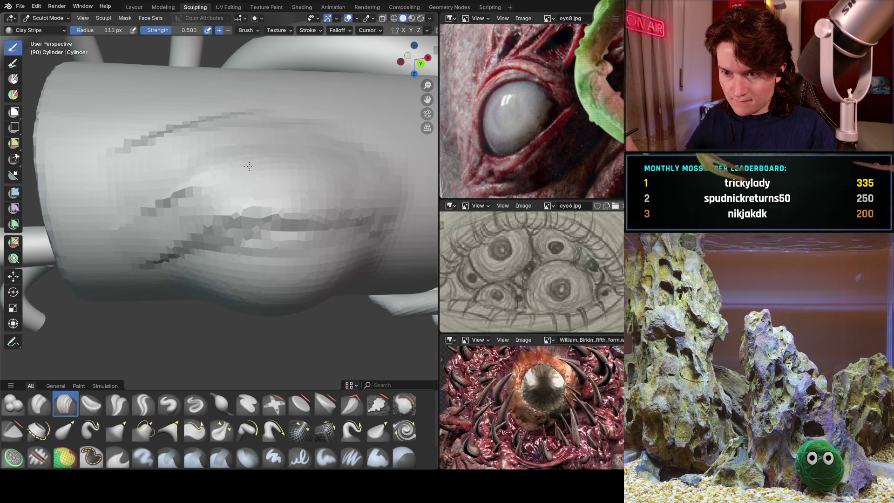
# Step: Build up clay strip ridges beside the bulge's lower right and upper right
pyautogui.moveTo(212, 165); pyautogui.dragTo(200, 159, button='middle')
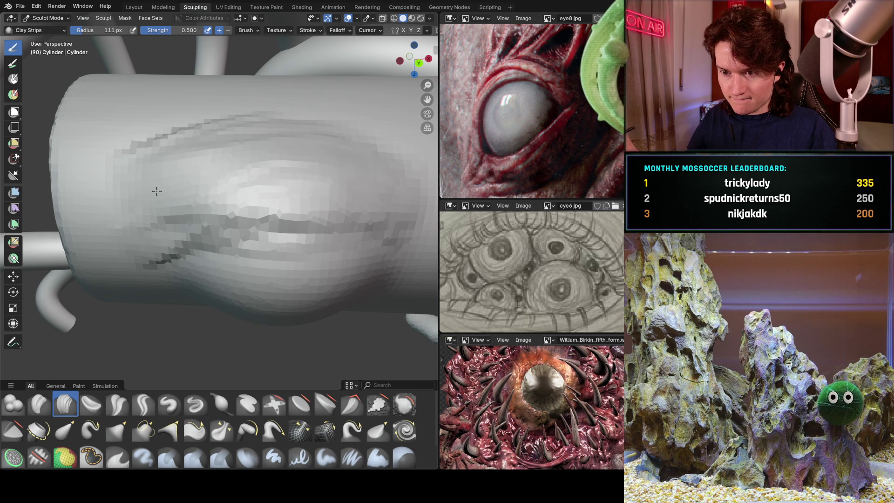
pyautogui.moveTo(373, 161); pyautogui.dragTo(337, 144, button='middle')
pyautogui.scroll(-5, 337, 144)
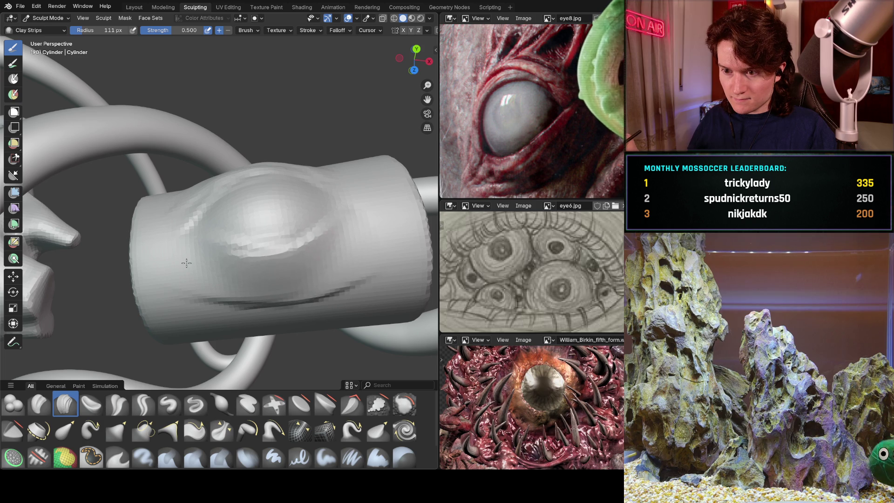
pyautogui.moveTo(186, 263)
pyautogui.mouseDown(button='middle')
pyautogui.moveTo(300, 279)
pyautogui.moveTo(329, 254)
pyautogui.mouseUp(button='middle')
pyautogui.moveTo(330, 254); pyautogui.dragTo(368, 219)
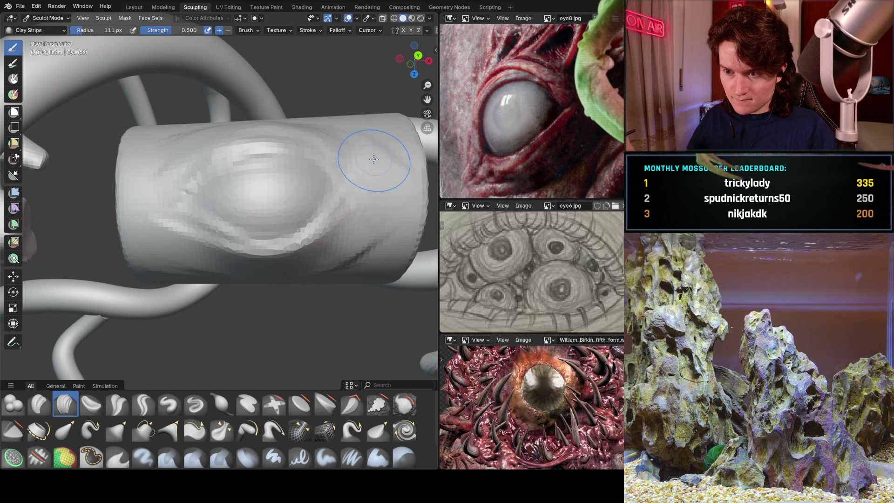
pyautogui.moveTo(391, 196); pyautogui.dragTo(306, 171)
pyautogui.keyDown('shift'); pyautogui.moveTo(307, 171); pyautogui.dragTo(349, 184, button='middle'); pyautogui.keyUp('shift')
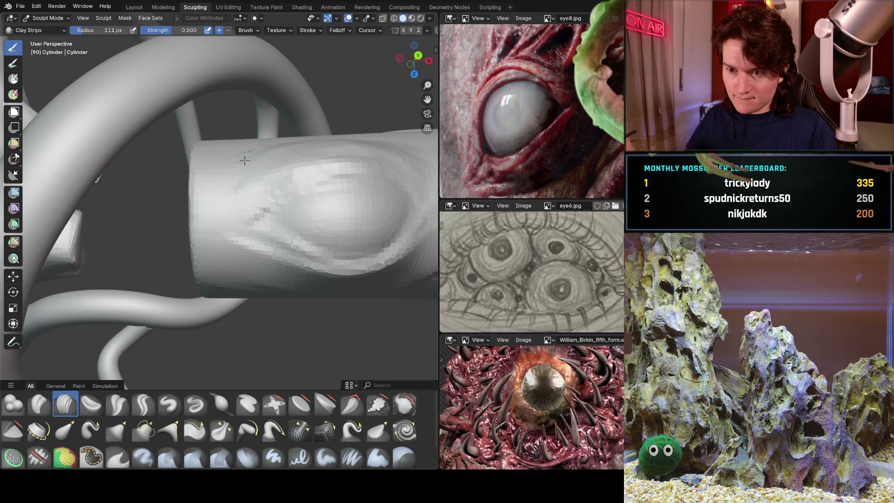
# Step: Face the bulge front-on and switch to the Crease Sharp brush with a 79 px radius
pyautogui.moveTo(258, 250); pyautogui.dragTo(234, 245, button='middle')
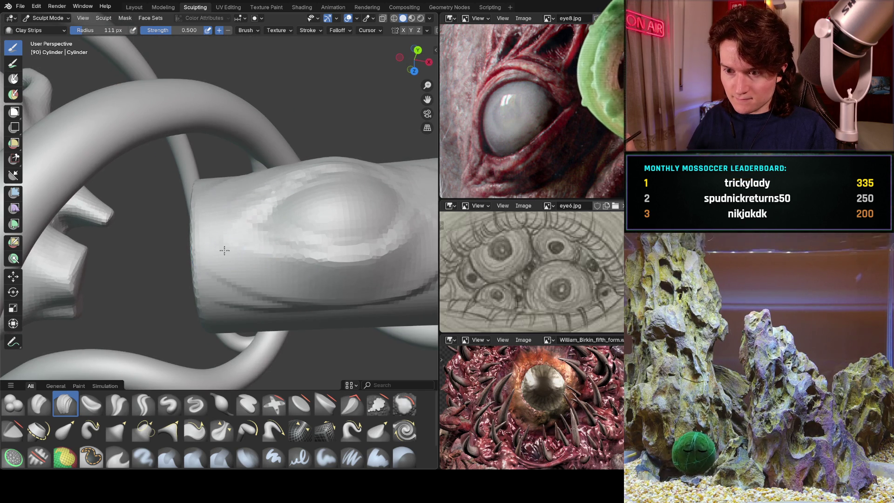
pyautogui.moveTo(356, 273)
pyautogui.keyDown('shift'); pyautogui.mouseDown(button='middle')
pyautogui.moveTo(323, 216)
pyautogui.moveTo(301, 224)
pyautogui.mouseUp(button='middle'); pyautogui.keyUp('shift')
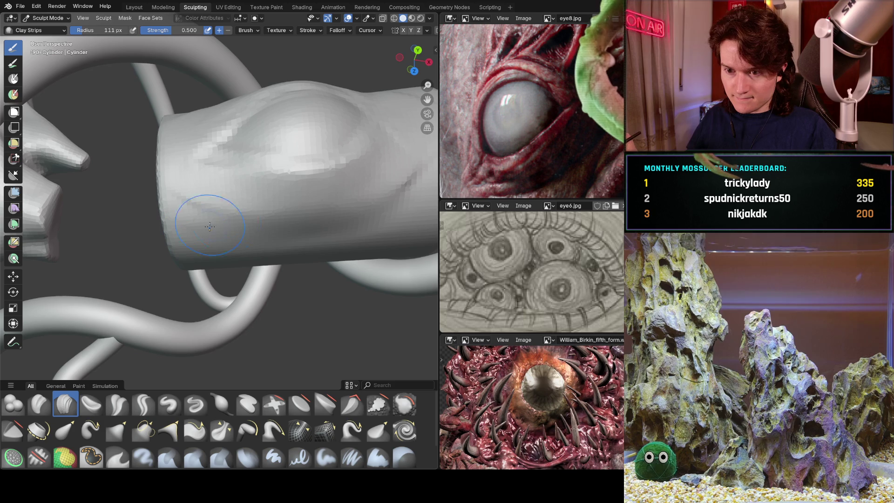
pyautogui.moveTo(292, 229)
pyautogui.mouseDown(button='middle')
pyautogui.moveTo(309, 150)
pyautogui.moveTo(241, 197)
pyautogui.moveTo(256, 140)
pyautogui.mouseUp(button='middle')
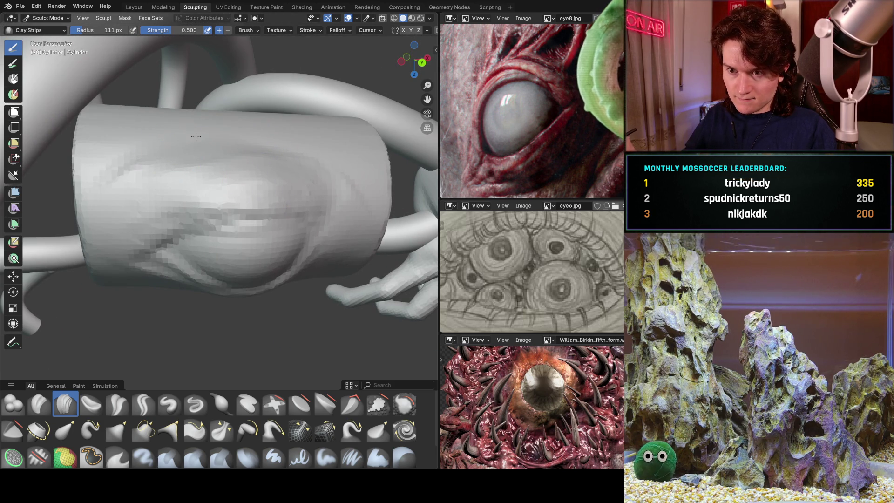
pyautogui.moveTo(234, 147); pyautogui.dragTo(272, 133, button='middle')
pyautogui.scroll(-8, 335, 151)
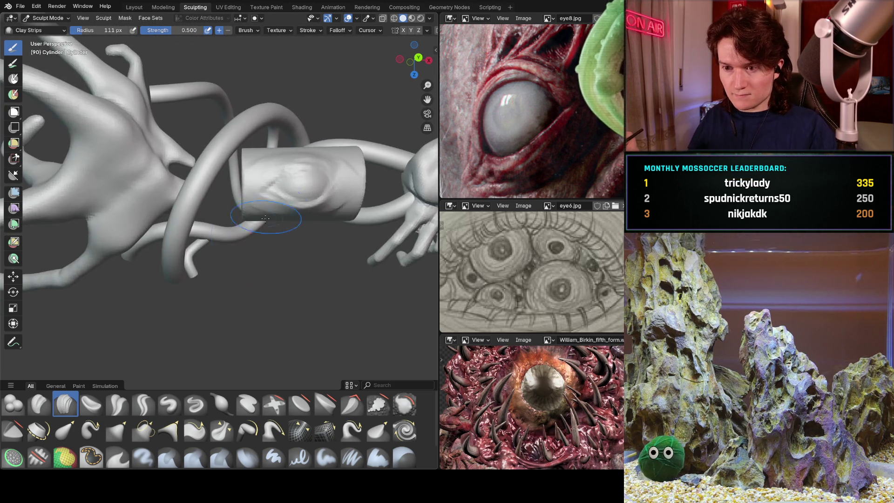
pyautogui.scroll(8, 223, 184)
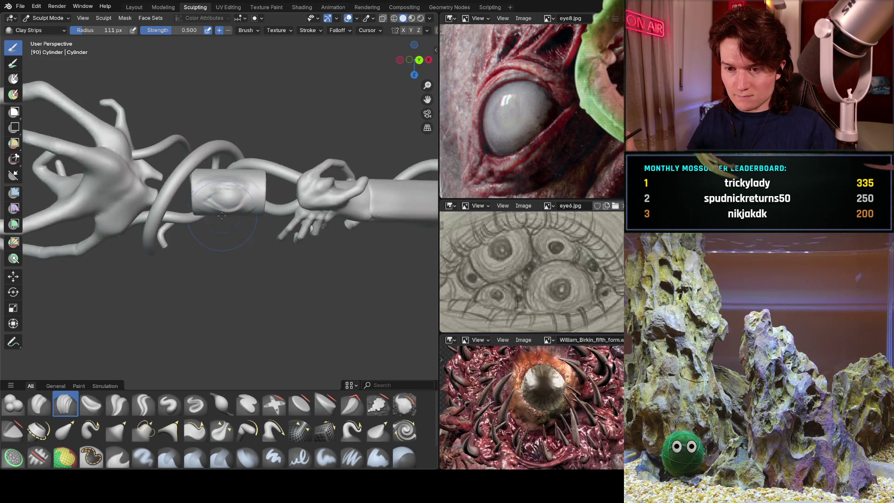
pyautogui.moveTo(239, 130)
pyautogui.mouseDown(button='middle')
pyautogui.moveTo(231, 200)
pyautogui.moveTo(219, 215)
pyautogui.moveTo(225, 176)
pyautogui.mouseUp(button='middle')
pyautogui.click(143, 403)
pyautogui.press('f')
pyautogui.click(215, 188)
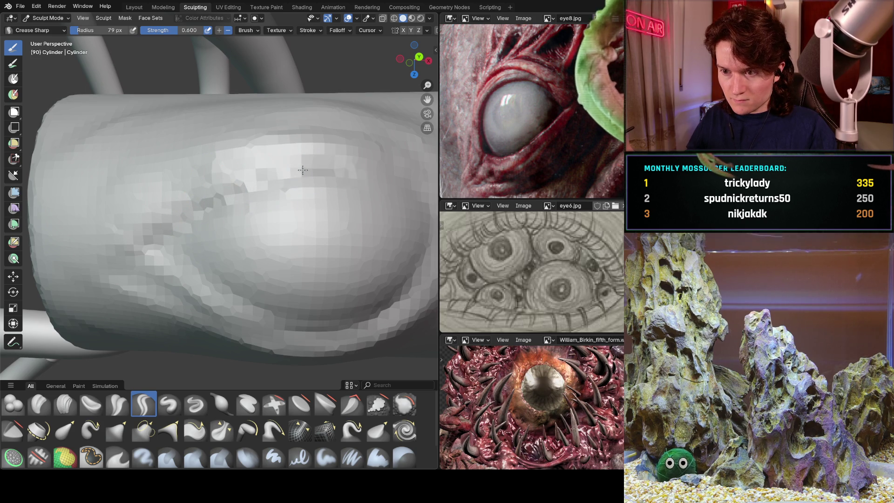
# Step: Carve a sharp Crease Sharp line under the eye bulge
pyautogui.scroll(2, 396, 178)
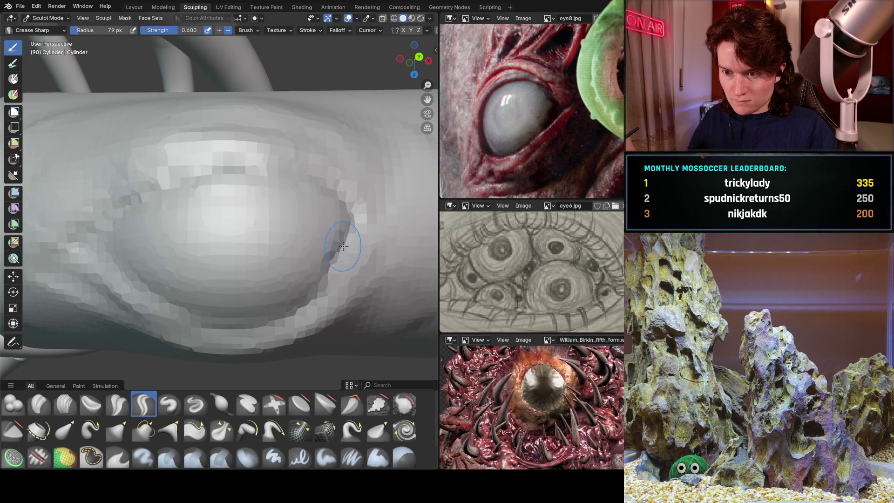
pyautogui.moveTo(282, 322)
pyautogui.mouseDown()
pyautogui.moveTo(212, 328)
pyautogui.moveTo(172, 317)
pyautogui.moveTo(154, 305)
pyautogui.moveTo(145, 273)
pyautogui.moveTo(116, 265)
pyautogui.moveTo(107, 238)
pyautogui.moveTo(126, 205)
pyautogui.moveTo(169, 188)
pyautogui.moveTo(283, 185)
pyautogui.moveTo(341, 199)
pyautogui.mouseUp()
pyautogui.moveTo(306, 222)
pyautogui.mouseDown(button='middle')
pyautogui.moveTo(258, 209)
pyautogui.moveTo(236, 236)
pyautogui.mouseUp(button='middle')
pyautogui.scroll(-5, 259, 209)
pyautogui.moveTo(180, 234)
pyautogui.mouseDown(button='middle')
pyautogui.moveTo(319, 168)
pyautogui.moveTo(286, 195)
pyautogui.mouseUp(button='middle')
pyautogui.scroll(5, 319, 169)
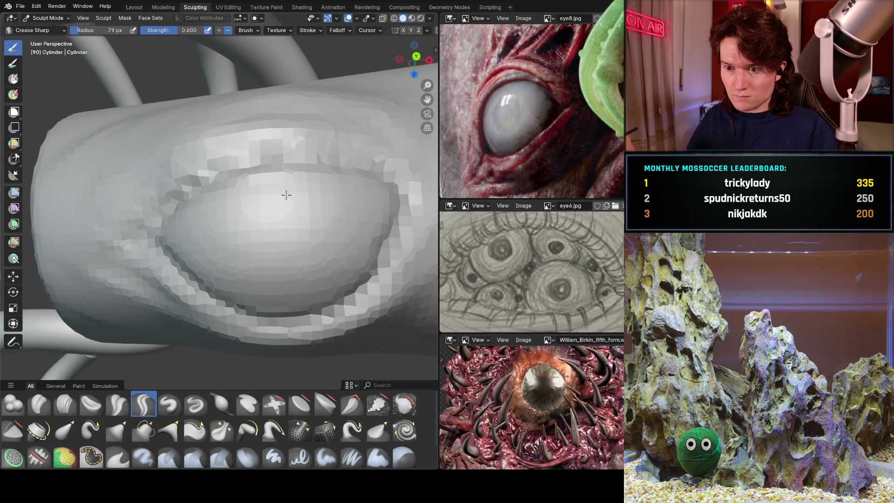
pyautogui.moveTo(267, 226)
pyautogui.mouseDown(button='middle')
pyautogui.moveTo(250, 255)
pyautogui.moveTo(239, 211)
pyautogui.moveTo(260, 196)
pyautogui.moveTo(310, 222)
pyautogui.mouseUp(button='middle')
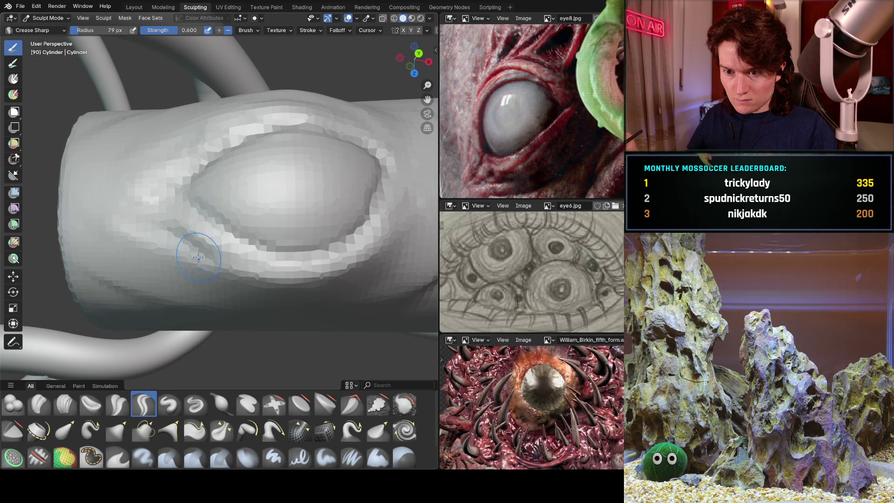
pyautogui.moveTo(213, 200)
pyautogui.mouseDown(button='middle')
pyautogui.moveTo(199, 163)
pyautogui.moveTo(179, 219)
pyautogui.mouseUp(button='middle')
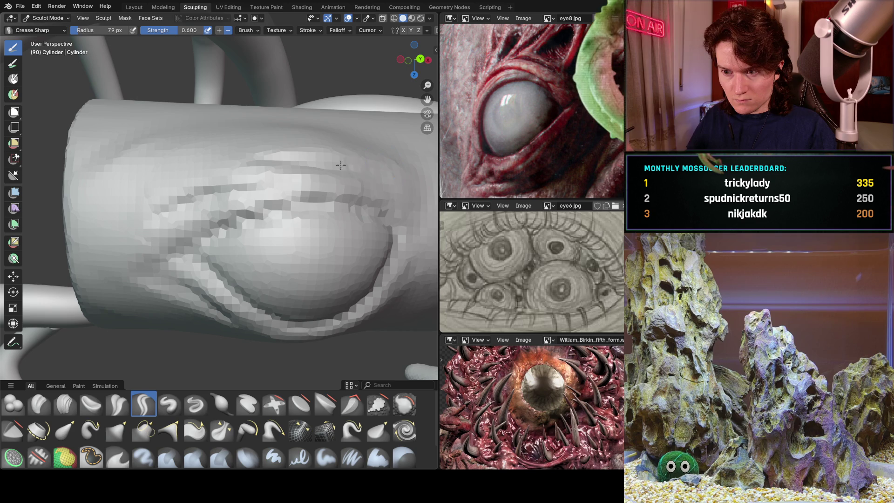
# Step: Carve another sharp crease at the eye's corner
pyautogui.keyDown('shift'); pyautogui.moveTo(378, 174); pyautogui.dragTo(289, 216, button='middle'); pyautogui.keyUp('shift')
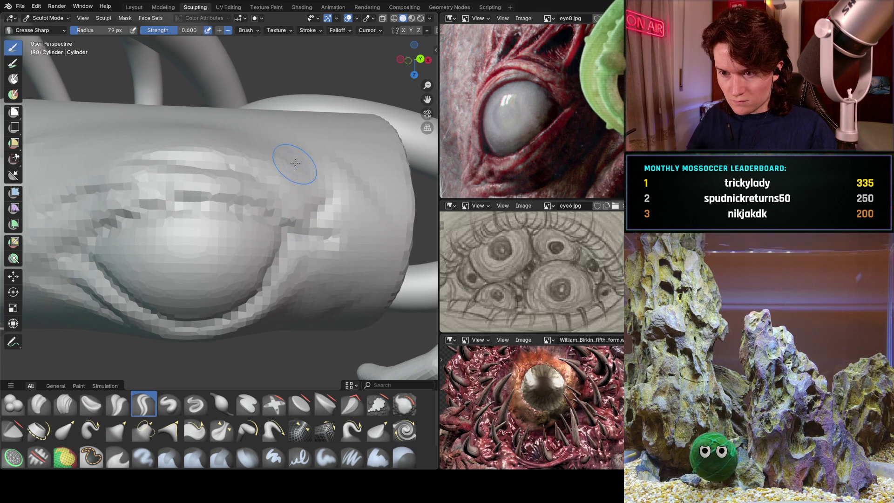
pyautogui.moveTo(330, 242)
pyautogui.mouseDown(button='middle')
pyautogui.moveTo(311, 284)
pyautogui.moveTo(369, 229)
pyautogui.mouseUp(button='middle')
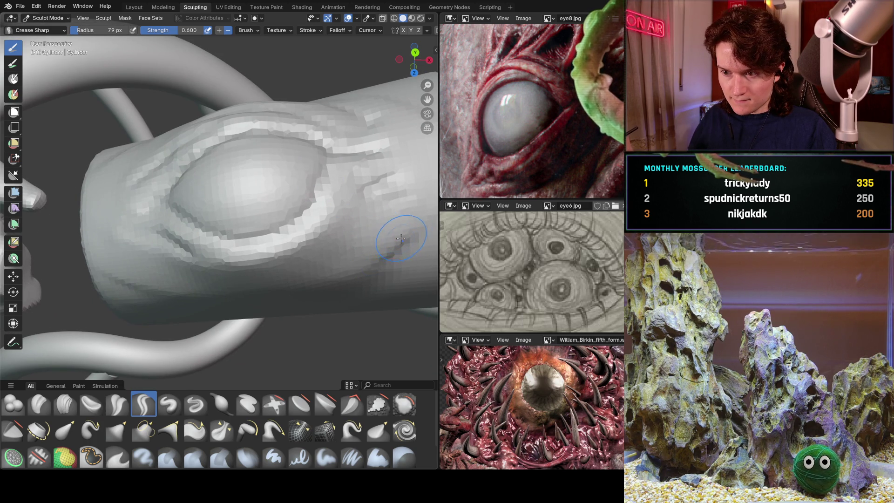
pyautogui.keyDown('shift'); pyautogui.moveTo(197, 181); pyautogui.dragTo(339, 205, button='middle'); pyautogui.keyUp('shift')
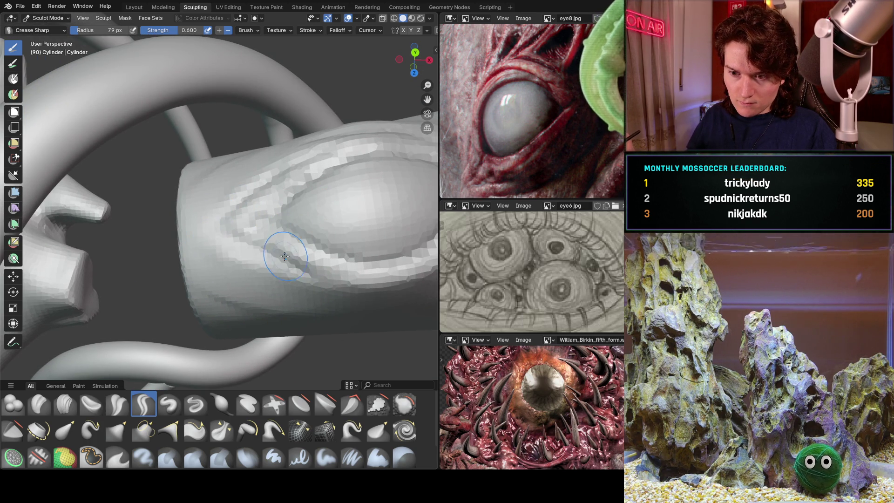
pyautogui.moveTo(319, 262)
pyautogui.keyDown('shift'); pyautogui.mouseDown(button='middle')
pyautogui.moveTo(350, 224)
pyautogui.moveTo(321, 233)
pyautogui.moveTo(259, 199)
pyautogui.moveTo(245, 268)
pyautogui.mouseUp(button='middle'); pyautogui.keyUp('shift')
pyautogui.scroll(5, 244, 268)
pyautogui.moveTo(373, 218); pyautogui.dragTo(349, 232)
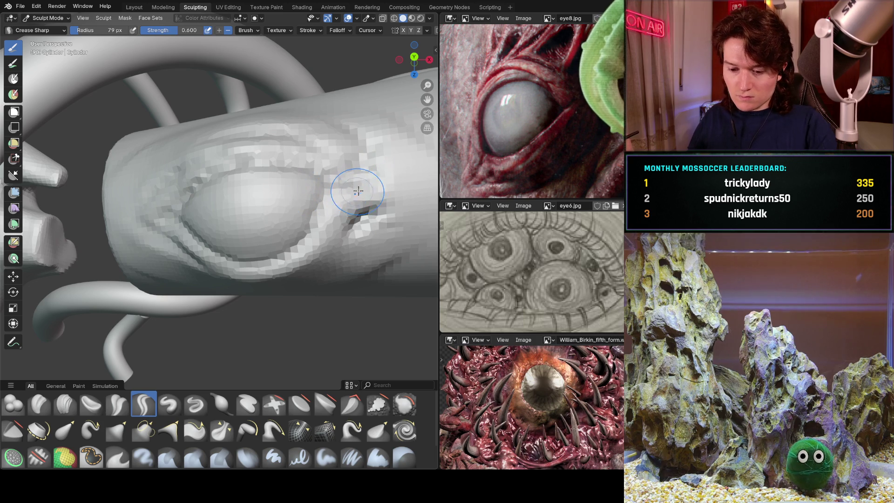
# Step: Zoom out to the whole creature and select the Inflate/Deflate brush, then the Boundary brush
pyautogui.scroll(-4, 368, 165)
pyautogui.moveTo(368, 165); pyautogui.dragTo(285, 225, button='middle')
pyautogui.scroll(8, 284, 225)
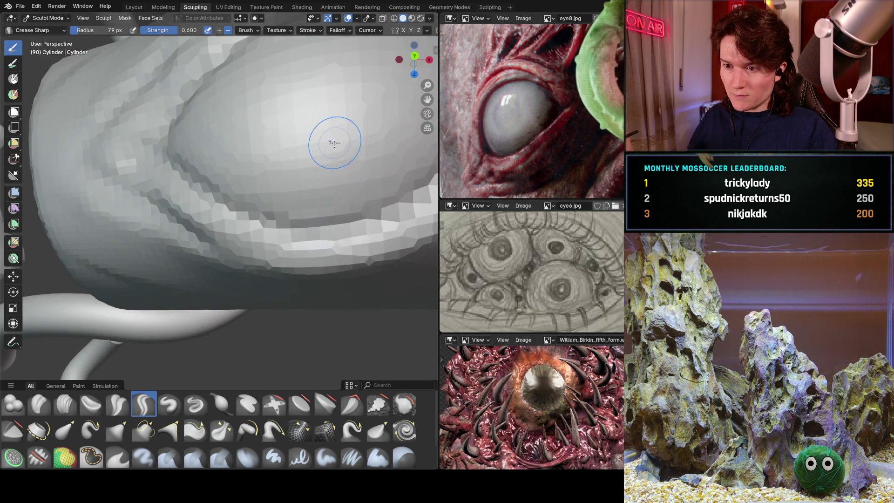
pyautogui.scroll(-2, 262, 208)
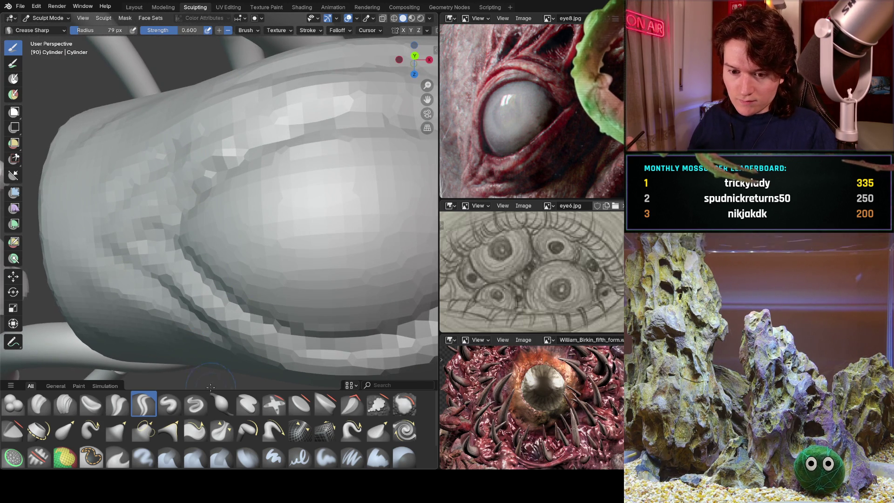
pyautogui.click(221, 403)
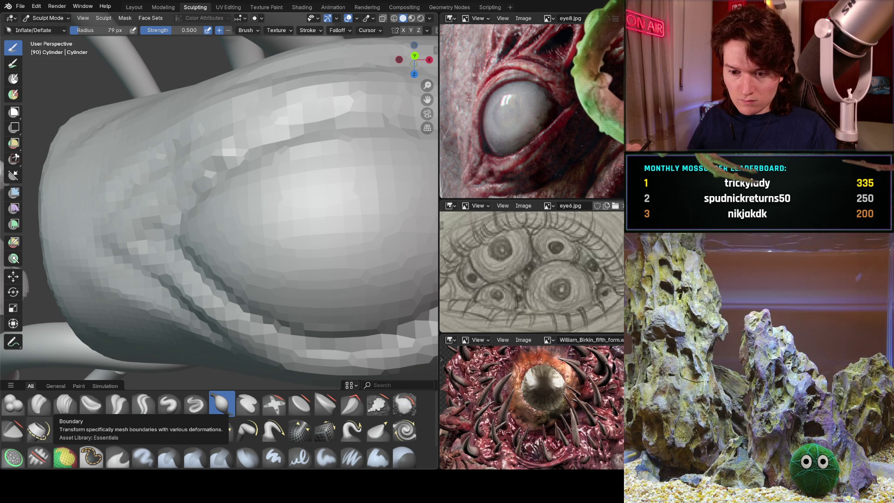
pyautogui.click(39, 429)
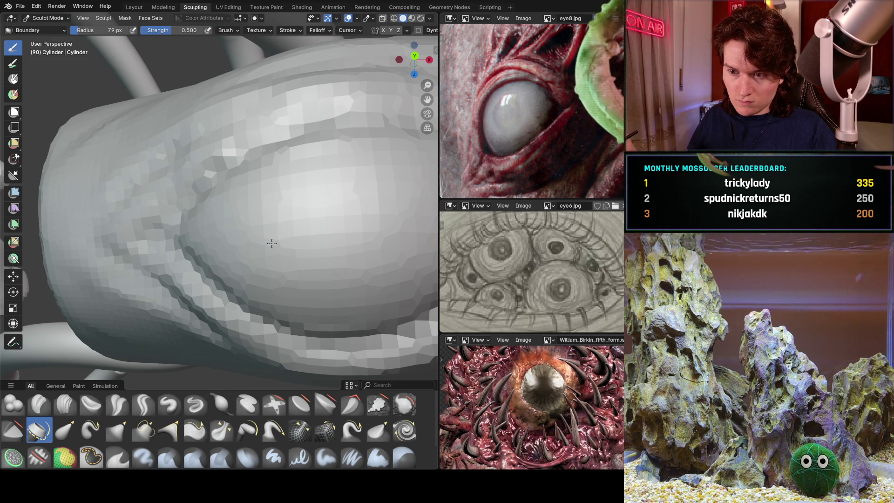
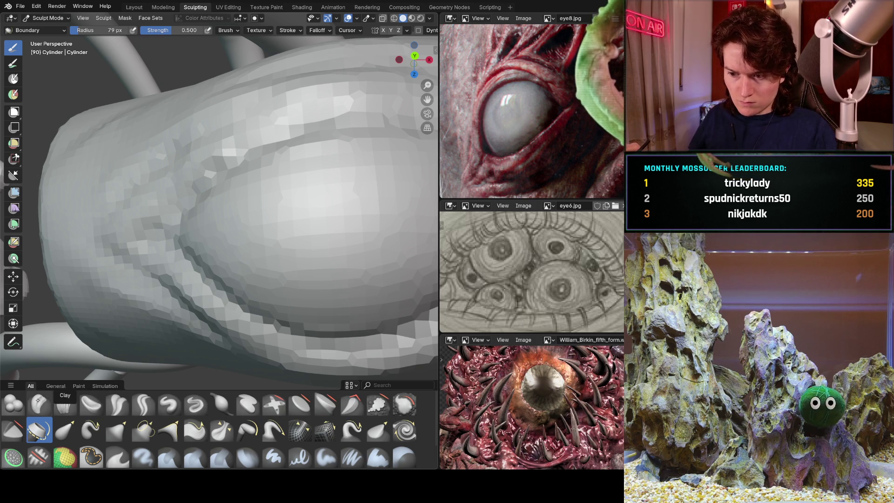
# Step: Switch to the Blob brush and frame the eye bulge on the cylinder
pyautogui.click(19, 405)
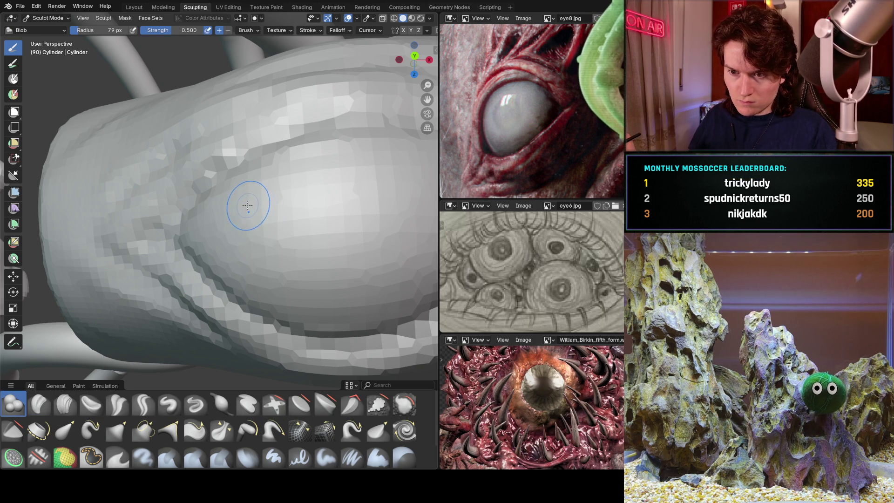
pyautogui.moveTo(260, 186); pyautogui.dragTo(293, 201, button='middle')
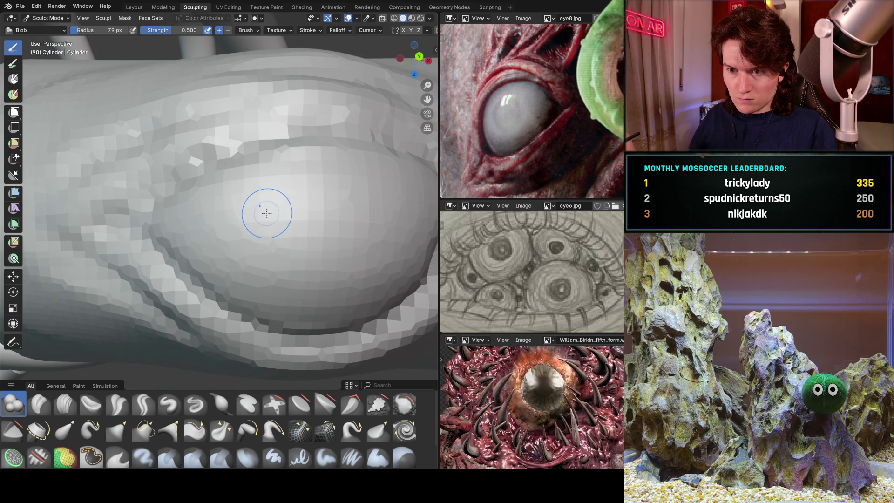
pyautogui.scroll(-3, 290, 178)
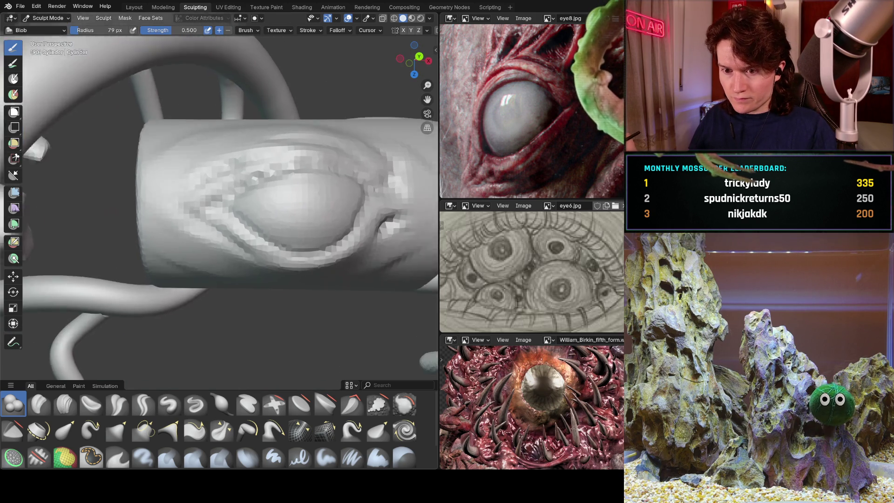
pyautogui.scroll(-5, 318, 207)
pyautogui.keyDown('shift'); pyautogui.moveTo(318, 207); pyautogui.dragTo(137, 244, button='middle'); pyautogui.keyUp('shift')
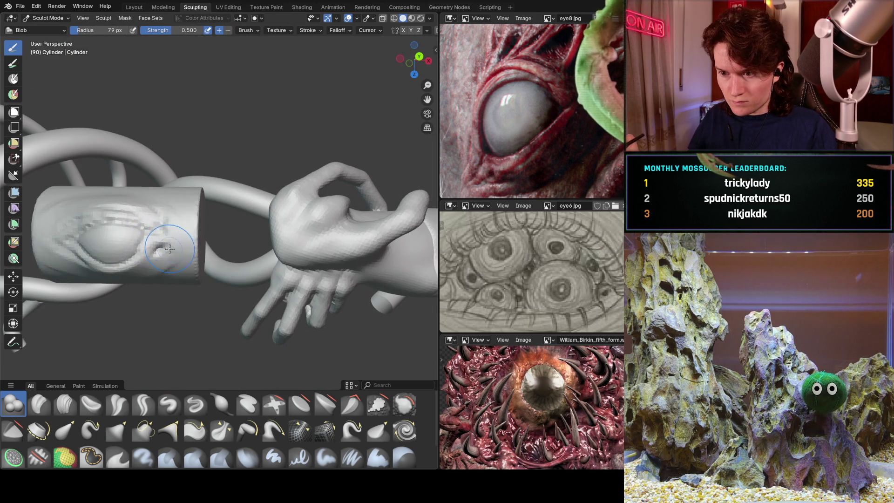
pyautogui.scroll(3, 170, 249)
pyautogui.keyDown('shift'); pyautogui.moveTo(208, 223); pyautogui.dragTo(319, 213, button='middle'); pyautogui.keyUp('shift')
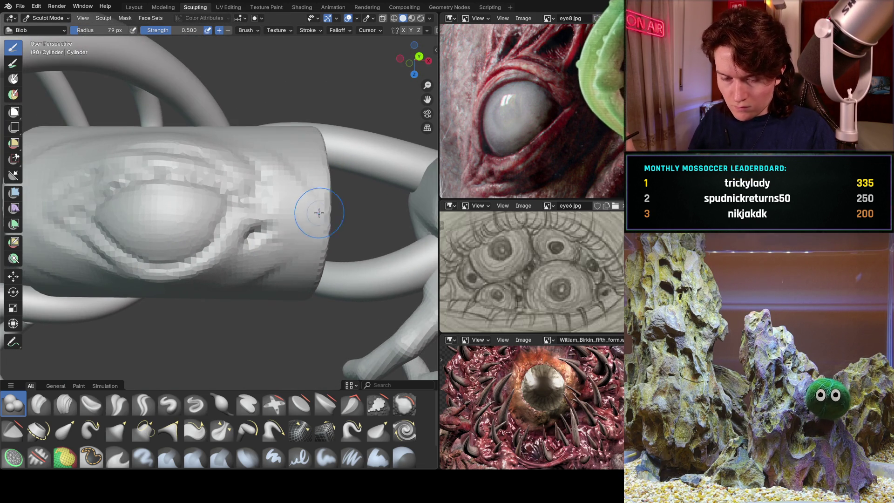
pyautogui.keyDown('shift'); pyautogui.moveTo(255, 239); pyautogui.dragTo(308, 205, button='middle'); pyautogui.keyUp('shift')
pyautogui.scroll(6, 240, 230)
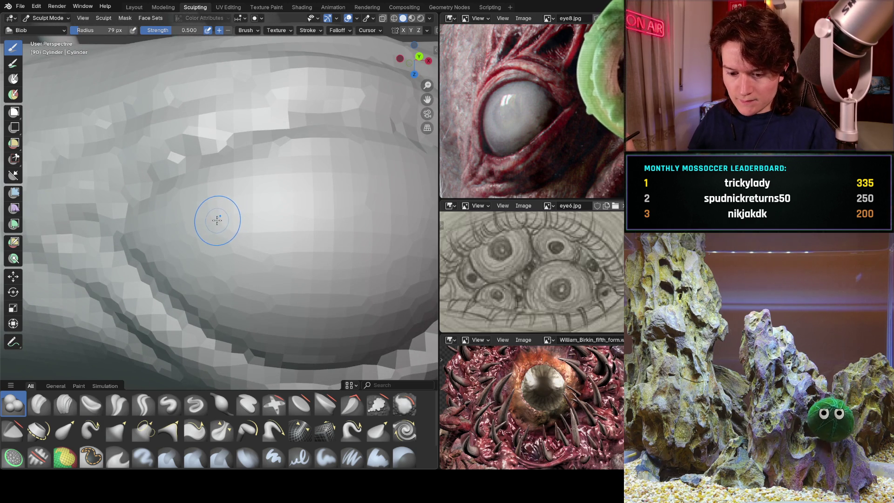
# Step: Set the Blob brush strength to 1.000 and its radius to 207 px
pyautogui.hotkey('shift', 'f')
pyautogui.click(288, 214)
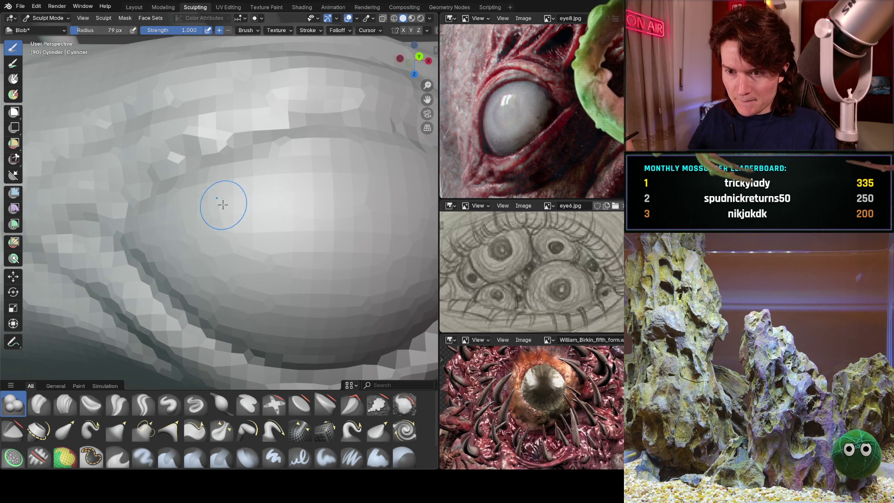
pyautogui.moveTo(242, 206); pyautogui.dragTo(271, 201, button='middle')
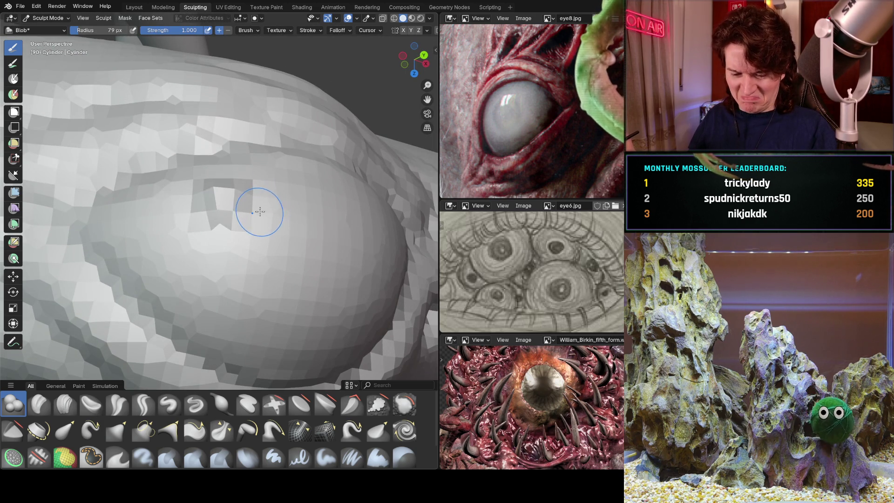
pyautogui.press('f')
pyautogui.click(266, 226)
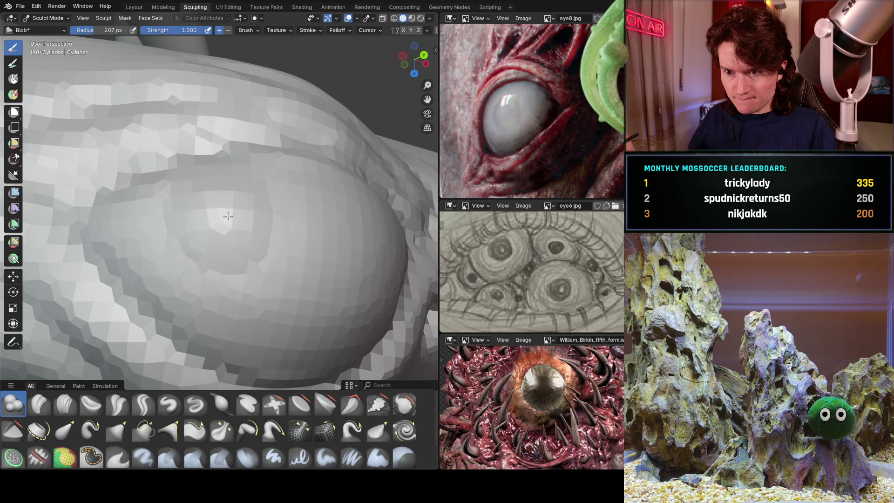
# Step: Face the eye from the front and stroke a flat raised layer patch onto the dome
pyautogui.moveTo(274, 204); pyautogui.dragTo(250, 210, button='middle')
pyautogui.scroll(-2, 229, 237)
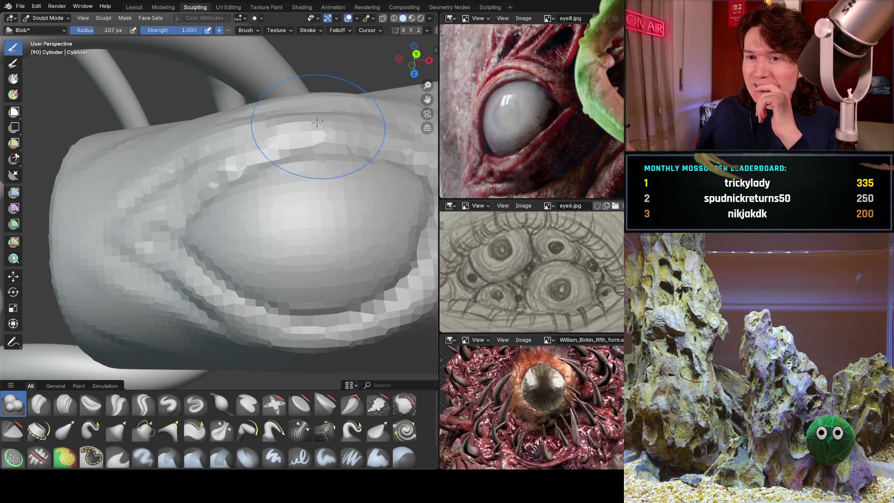
pyautogui.scroll(-8, 354, 195)
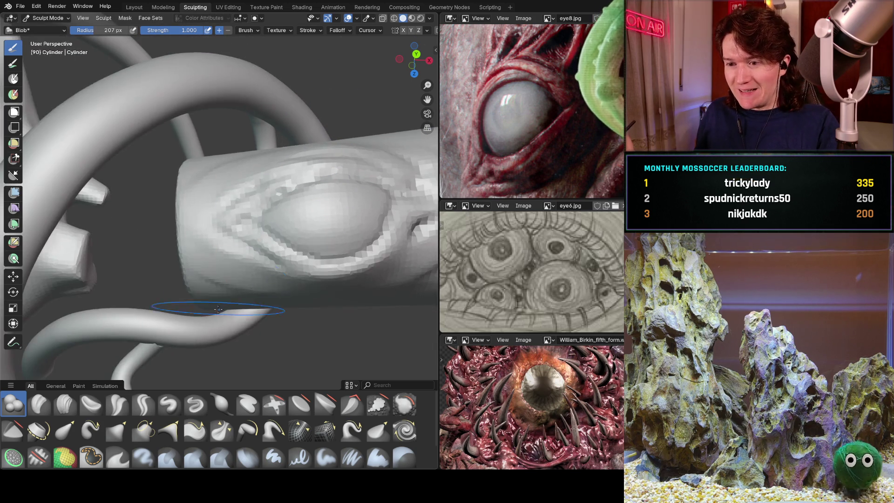
pyautogui.moveTo(345, 220)
pyautogui.keyDown('shift'); pyautogui.mouseDown(button='middle')
pyautogui.moveTo(212, 266)
pyautogui.moveTo(233, 288)
pyautogui.moveTo(219, 310)
pyautogui.moveTo(270, 256)
pyautogui.mouseUp(button='middle'); pyautogui.keyUp('shift')
pyautogui.scroll(4, 288, 230)
pyautogui.scroll(6, 288, 230)
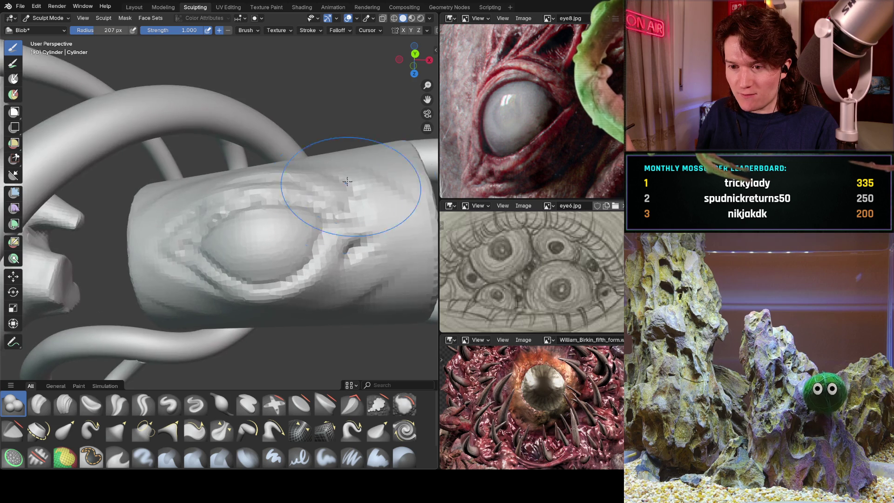
pyautogui.moveTo(309, 222); pyautogui.dragTo(328, 194, button='middle')
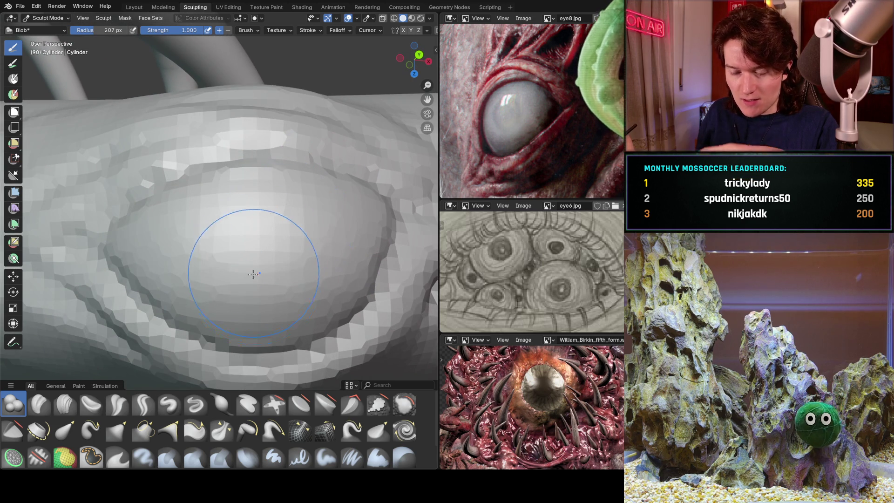
pyautogui.moveTo(229, 243); pyautogui.dragTo(231, 237)
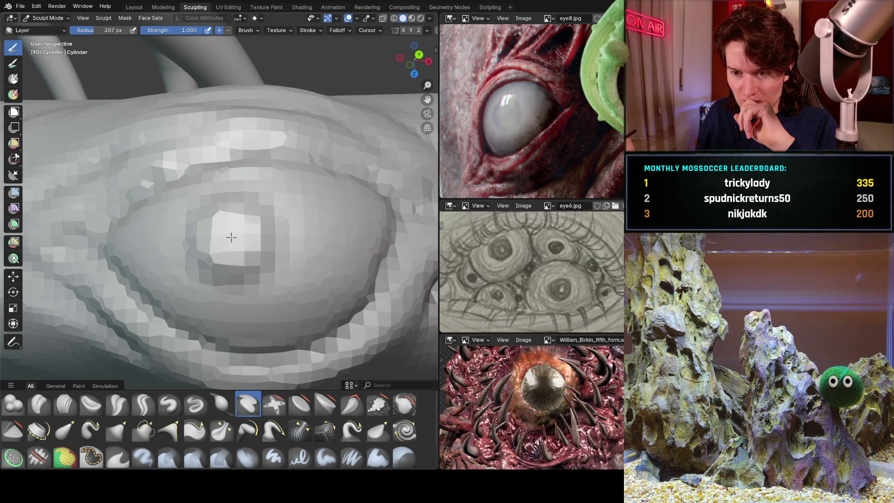
# Step: Add another raised layer patch on the eye dome
pyautogui.moveTo(284, 223); pyautogui.dragTo(286, 214, button='middle')
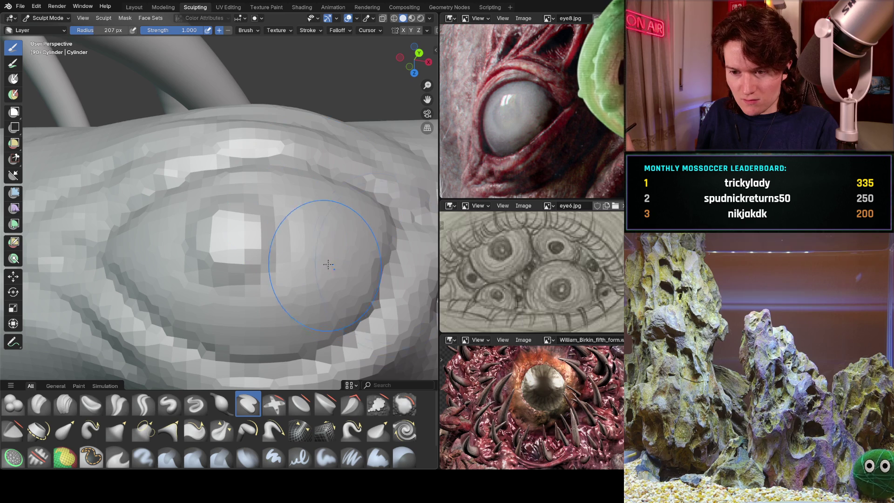
pyautogui.moveTo(332, 278); pyautogui.dragTo(332, 282)
pyautogui.moveTo(335, 236); pyautogui.dragTo(323, 234, button='middle')
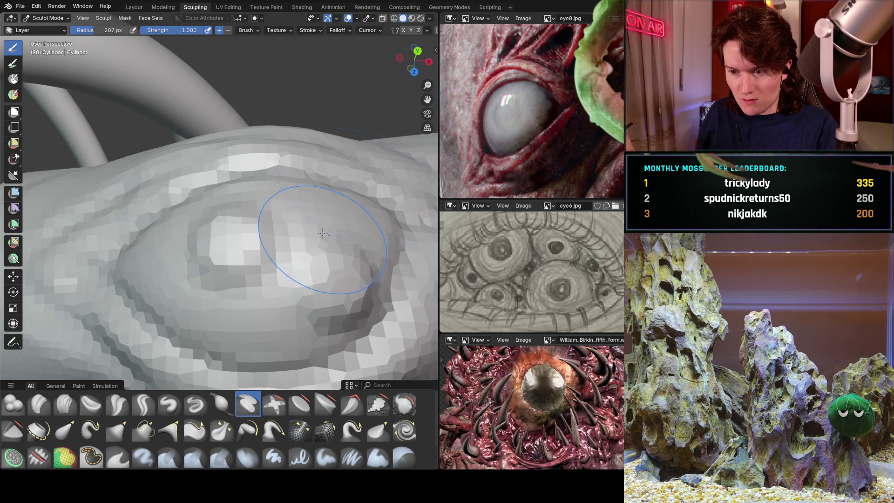
# Step: Resize the brush radius through 142, 83 and 49 px, ending at 141 px
pyautogui.press('f')
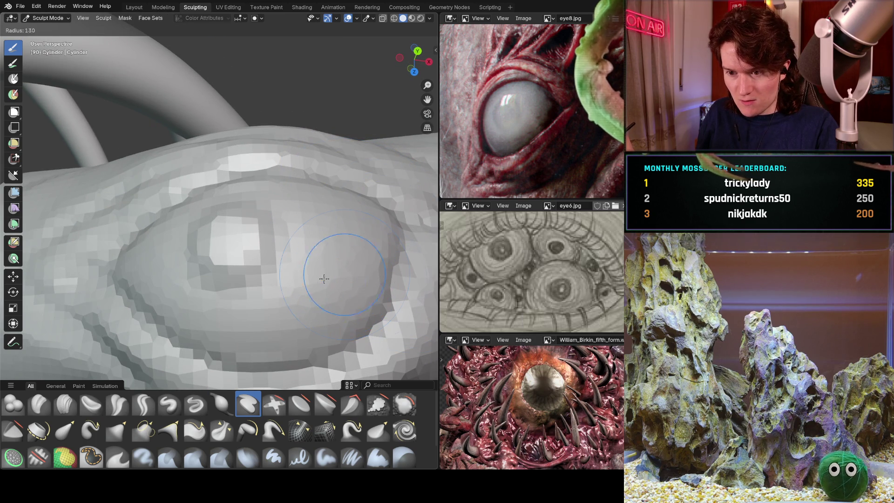
pyautogui.press('f')
pyautogui.click(341, 219)
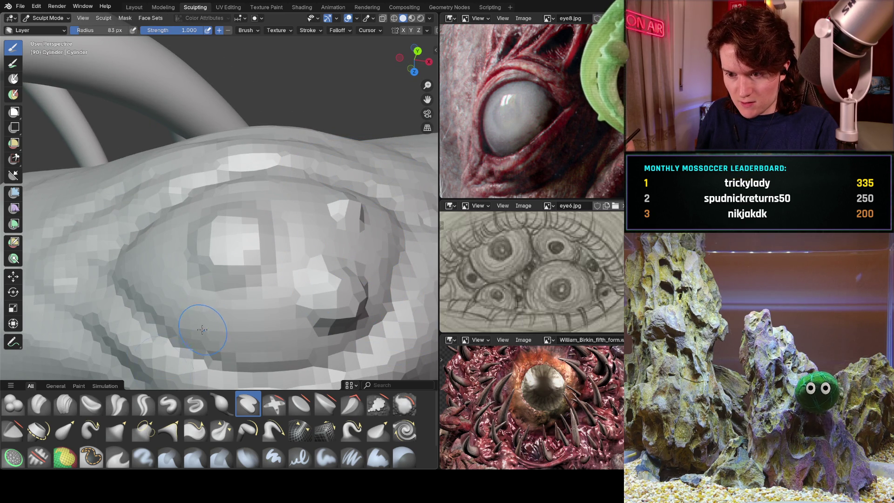
pyautogui.press('f')
pyautogui.click(135, 256)
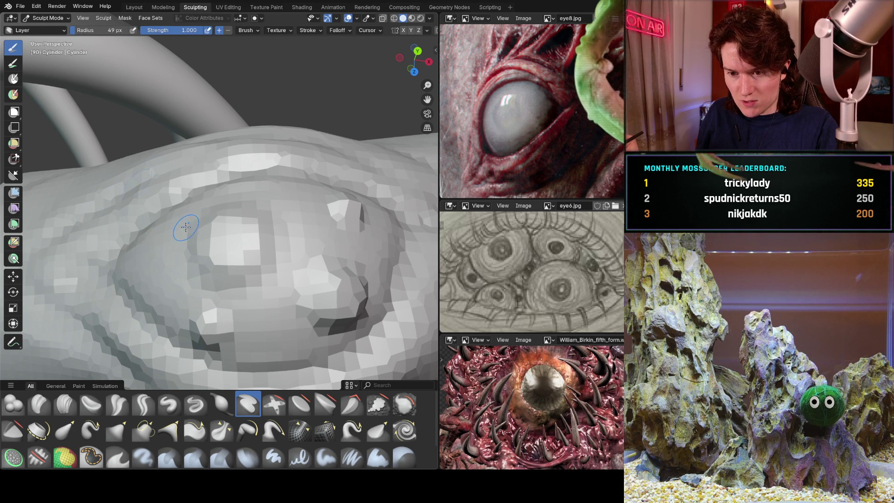
pyautogui.press('f')
pyautogui.click(189, 257)
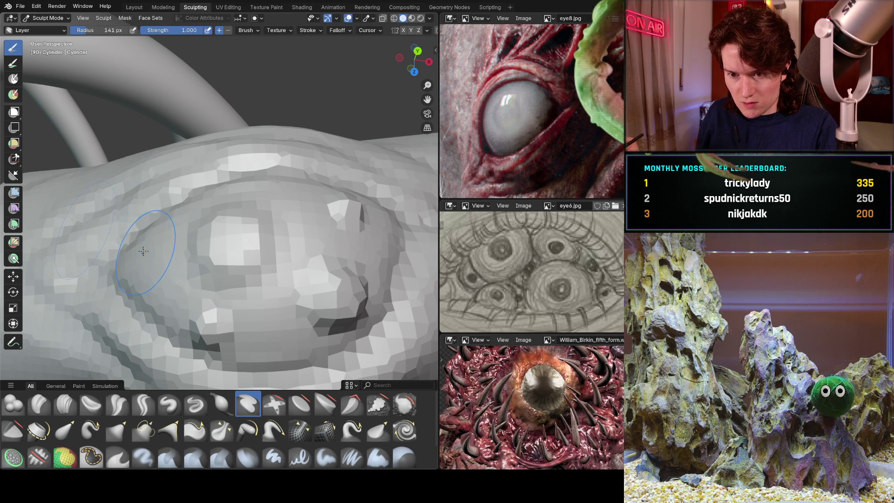
# Step: From a side-on view, sculpt a raised rim around the eye socket
pyautogui.moveTo(191, 240)
pyautogui.mouseDown(button='middle')
pyautogui.moveTo(279, 195)
pyautogui.moveTo(231, 236)
pyautogui.moveTo(270, 229)
pyautogui.moveTo(252, 193)
pyautogui.mouseUp(button='middle')
pyautogui.scroll(-3, 241, 223)
pyautogui.scroll(6, 297, 185)
pyautogui.moveTo(279, 232)
pyautogui.mouseDown()
pyautogui.moveTo(299, 239)
pyautogui.moveTo(289, 260)
pyautogui.moveTo(299, 260)
pyautogui.moveTo(311, 239)
pyautogui.mouseUp()
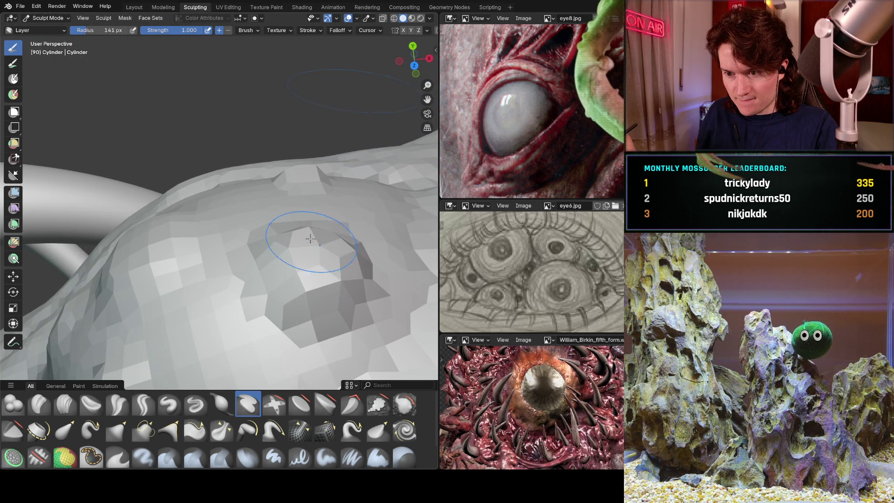
# Step: Orbit and zoom around the eye socket to inspect the new rim
pyautogui.moveTo(309, 191); pyautogui.dragTo(303, 244, button='middle')
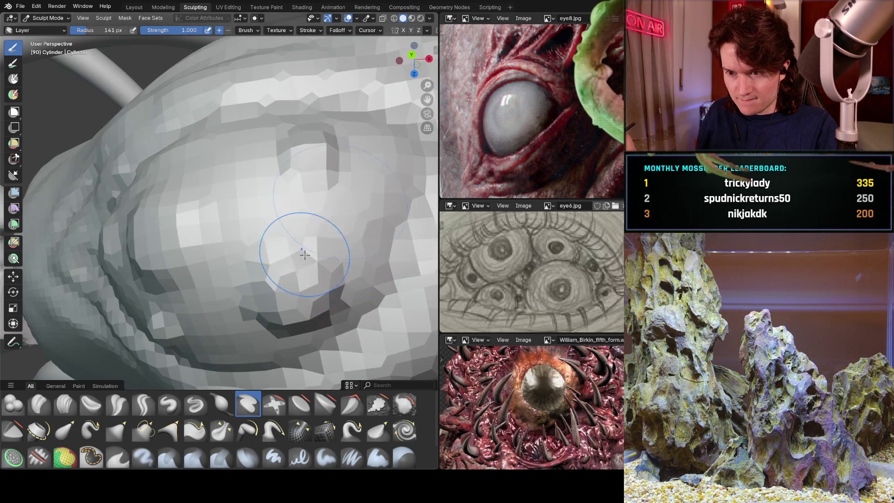
pyautogui.moveTo(318, 195)
pyautogui.mouseDown(button='middle')
pyautogui.moveTo(310, 205)
pyautogui.moveTo(293, 196)
pyautogui.moveTo(264, 243)
pyautogui.moveTo(281, 171)
pyautogui.moveTo(255, 243)
pyautogui.moveTo(295, 202)
pyautogui.mouseUp(button='middle')
pyautogui.scroll(-5, 290, 181)
pyautogui.scroll(8, 254, 242)
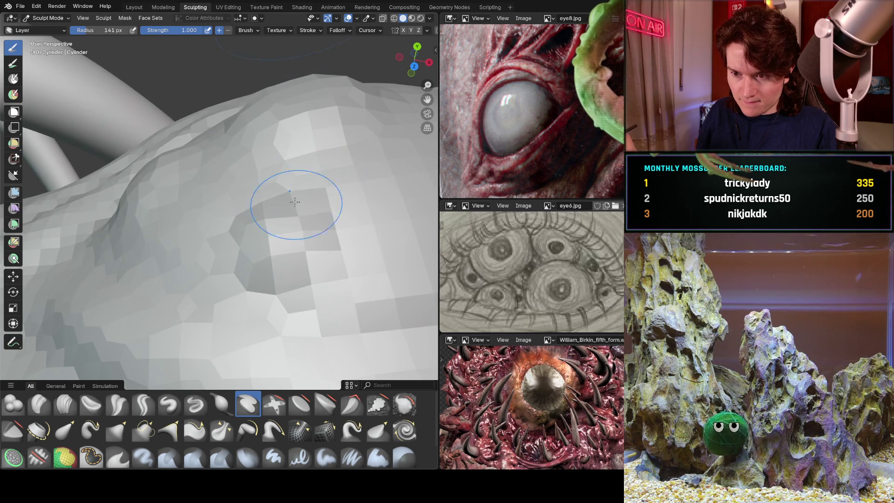
pyautogui.scroll(-2, 292, 187)
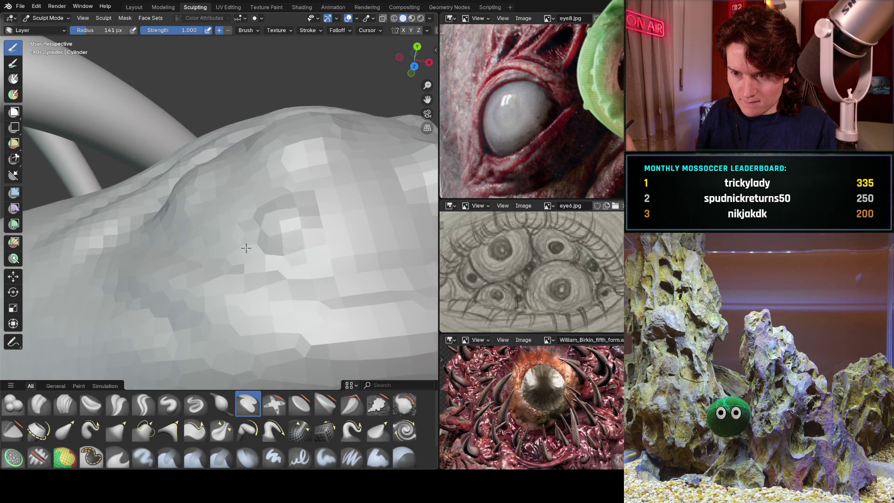
pyautogui.scroll(4, 303, 193)
pyautogui.scroll(-2, 302, 193)
pyautogui.moveTo(303, 193)
pyautogui.mouseDown(button='middle')
pyautogui.moveTo(235, 194)
pyautogui.moveTo(196, 261)
pyautogui.moveTo(195, 225)
pyautogui.mouseUp(button='middle')
pyautogui.scroll(-3, 205, 256)
pyautogui.scroll(3, 205, 256)
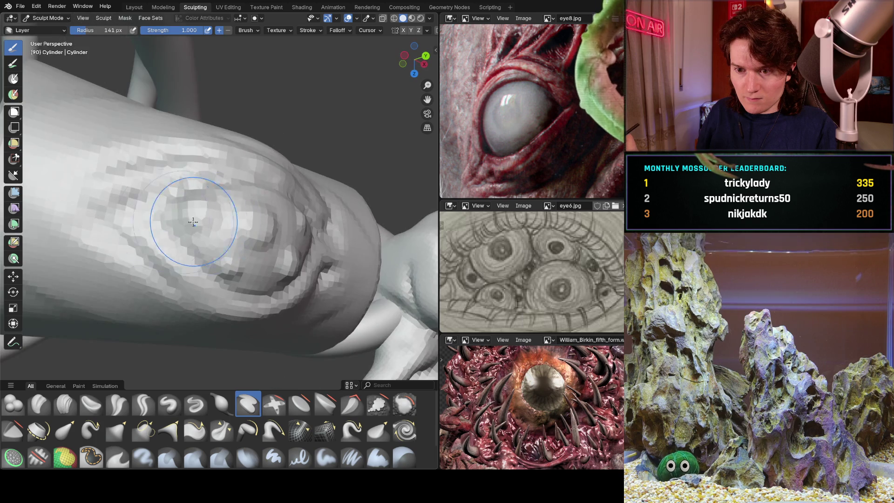
pyautogui.scroll(3, 196, 226)
pyautogui.scroll(3, 248, 168)
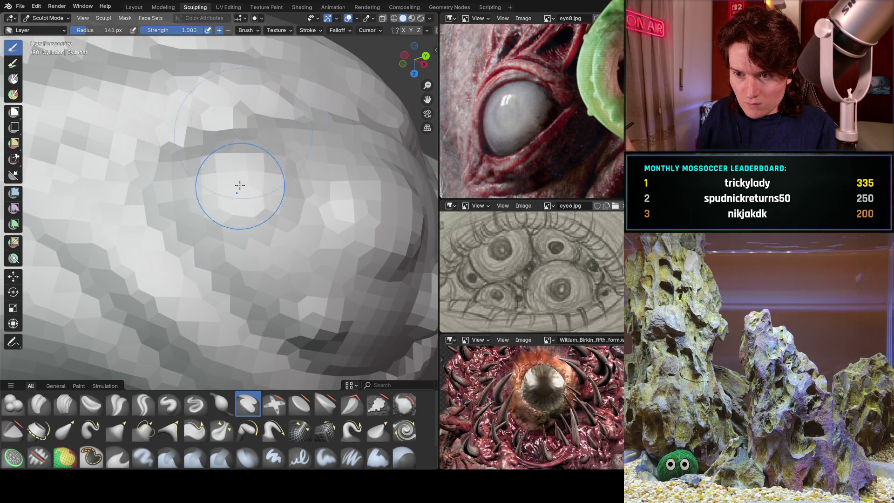
pyautogui.scroll(-3, 308, 179)
pyautogui.moveTo(208, 277)
pyautogui.mouseDown(button='middle')
pyautogui.moveTo(277, 211)
pyautogui.moveTo(256, 230)
pyautogui.moveTo(223, 220)
pyautogui.moveTo(188, 296)
pyautogui.mouseUp(button='middle')
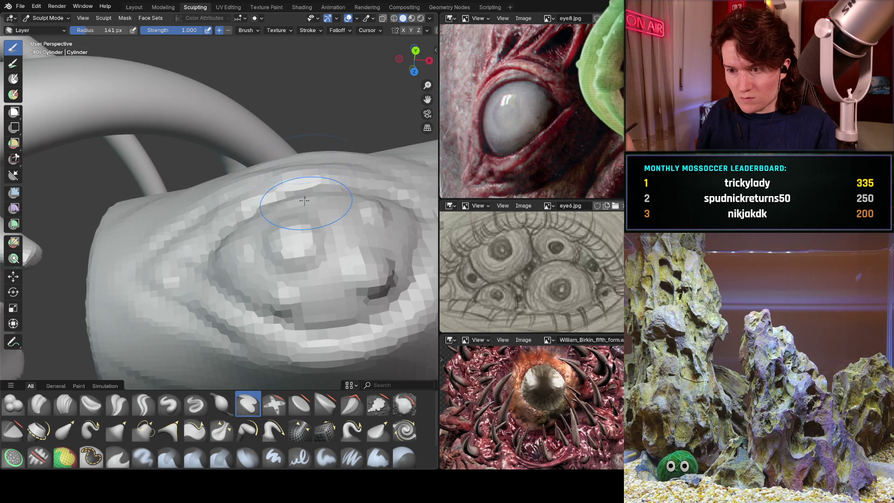
pyautogui.scroll(-5, 304, 200)
pyautogui.moveTo(304, 200); pyautogui.dragTo(252, 279, button='middle')
pyautogui.scroll(-4, 252, 278)
pyautogui.moveTo(303, 264); pyautogui.dragTo(275, 235, button='middle')
pyautogui.scroll(8, 276, 235)
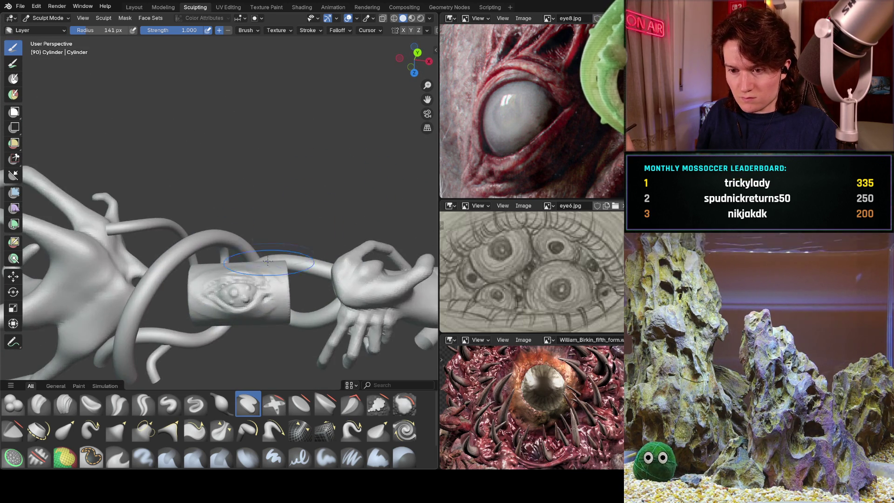
pyautogui.scroll(5, 268, 260)
pyautogui.scroll(2, 254, 269)
pyautogui.keyDown('shift'); pyautogui.moveTo(255, 270); pyautogui.dragTo(293, 225, button='middle'); pyautogui.keyUp('shift')
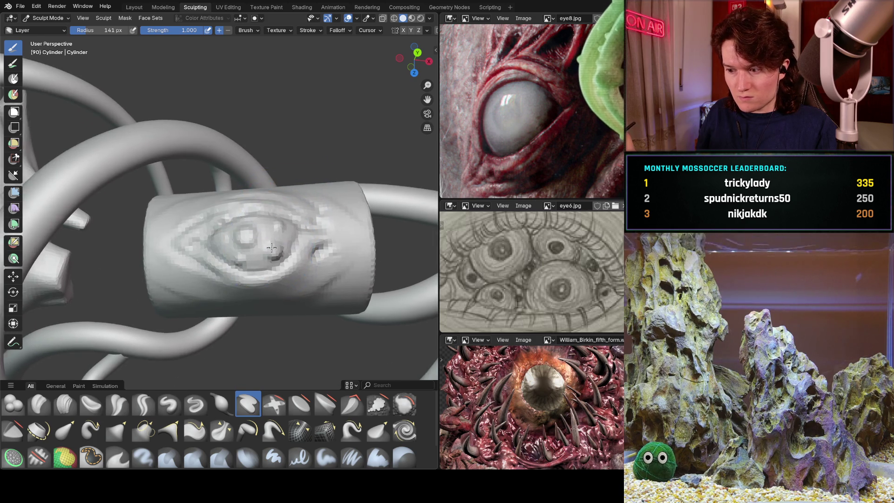
pyautogui.moveTo(294, 255)
pyautogui.mouseDown(button='middle')
pyautogui.moveTo(317, 219)
pyautogui.moveTo(268, 250)
pyautogui.moveTo(243, 280)
pyautogui.mouseUp(button='middle')
pyautogui.scroll(-6, 317, 218)
pyautogui.scroll(5, 268, 250)
pyautogui.scroll(5, 243, 279)
pyautogui.moveTo(266, 234)
pyautogui.mouseDown(button='middle')
pyautogui.moveTo(268, 263)
pyautogui.moveTo(286, 280)
pyautogui.moveTo(277, 256)
pyautogui.moveTo(285, 242)
pyautogui.mouseUp(button='middle')
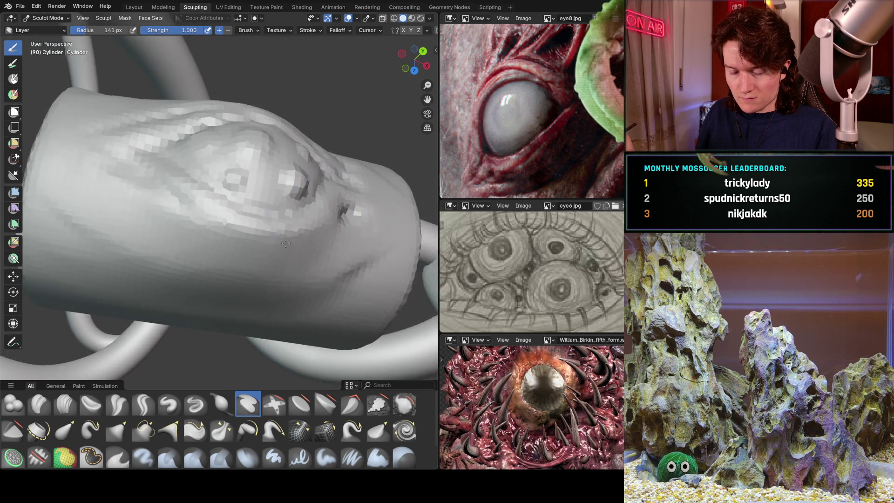
pyautogui.scroll(-10, 286, 243)
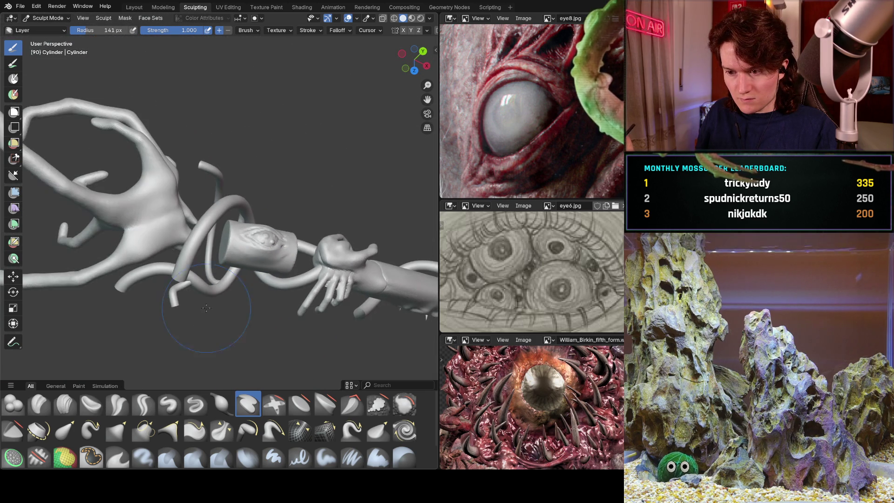
pyautogui.scroll(-2, 206, 308)
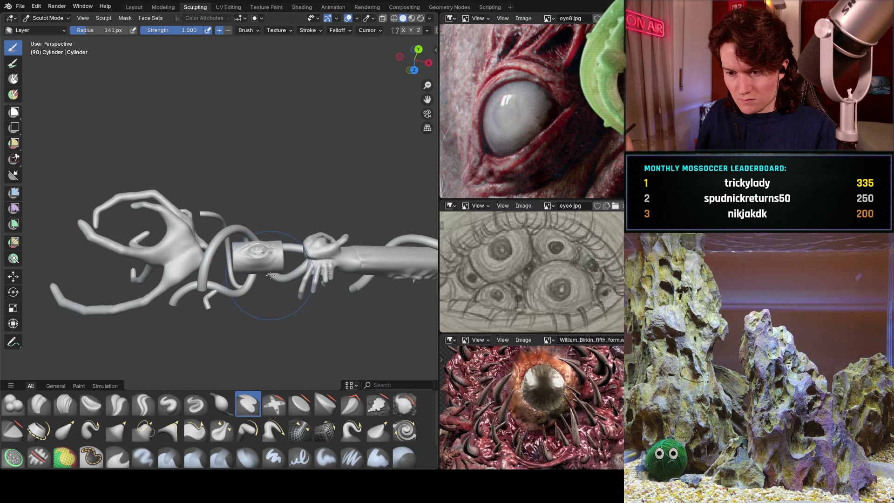
pyautogui.scroll(5, 241, 266)
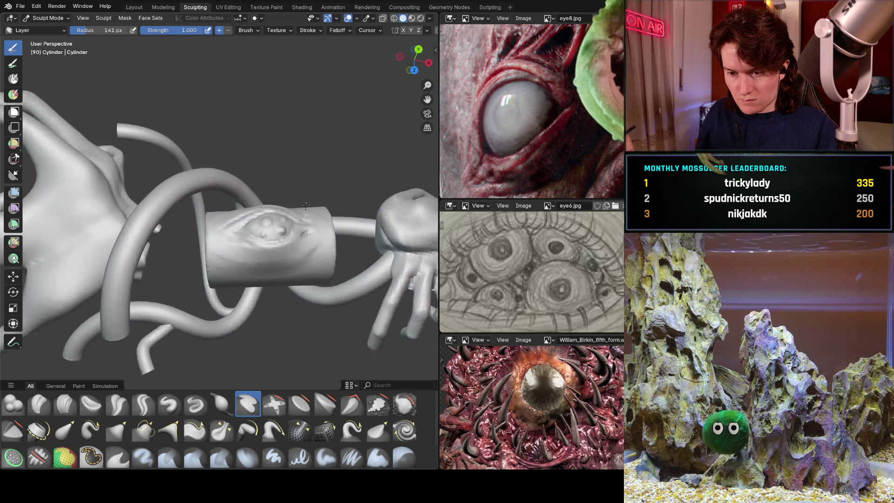
pyautogui.scroll(5, 306, 205)
pyautogui.moveTo(217, 265)
pyautogui.mouseDown(button='middle')
pyautogui.moveTo(390, 206)
pyautogui.moveTo(307, 216)
pyautogui.moveTo(200, 279)
pyautogui.moveTo(240, 251)
pyautogui.mouseUp(button='middle')
pyautogui.scroll(-8, 229, 258)
pyautogui.scroll(-6, 390, 206)
pyautogui.scroll(10, 232, 251)
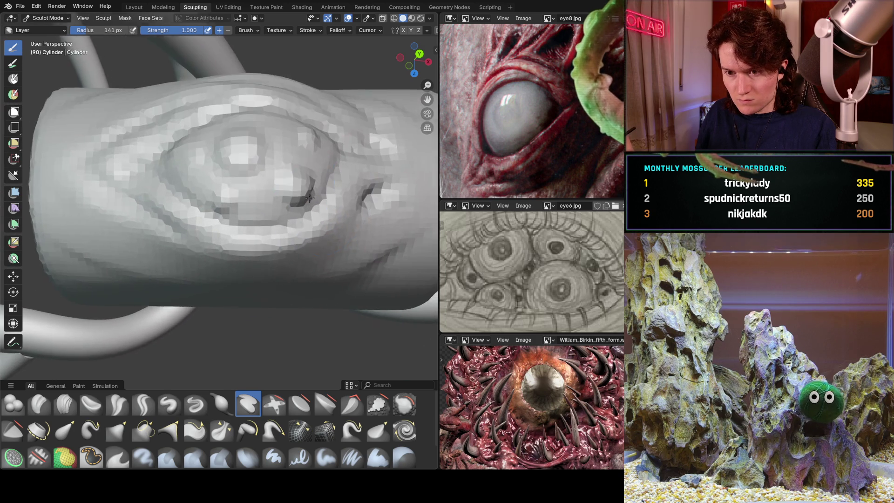
pyautogui.scroll(3, 310, 198)
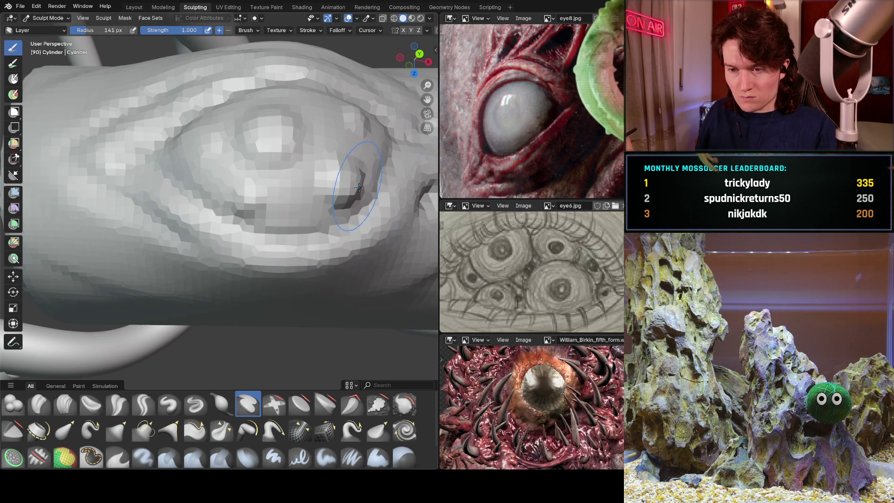
pyautogui.scroll(-10, 351, 164)
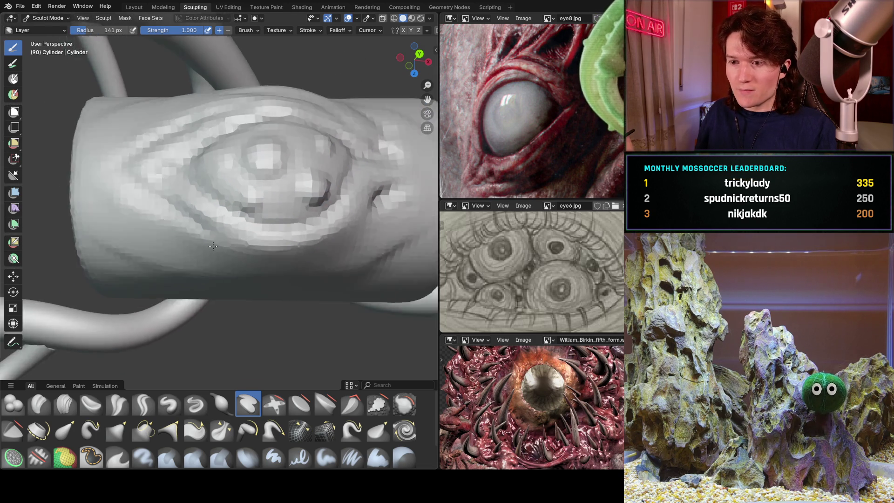
pyautogui.scroll(-5, 200, 304)
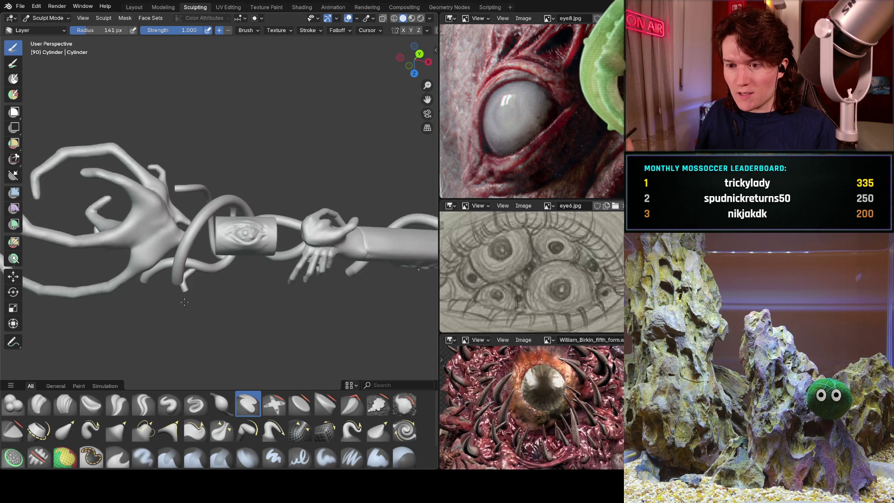
# Step: Undo the last two sculpt steps, returning to the smoother eye band
pyautogui.moveTo(201, 303); pyautogui.dragTo(228, 261, button='middle')
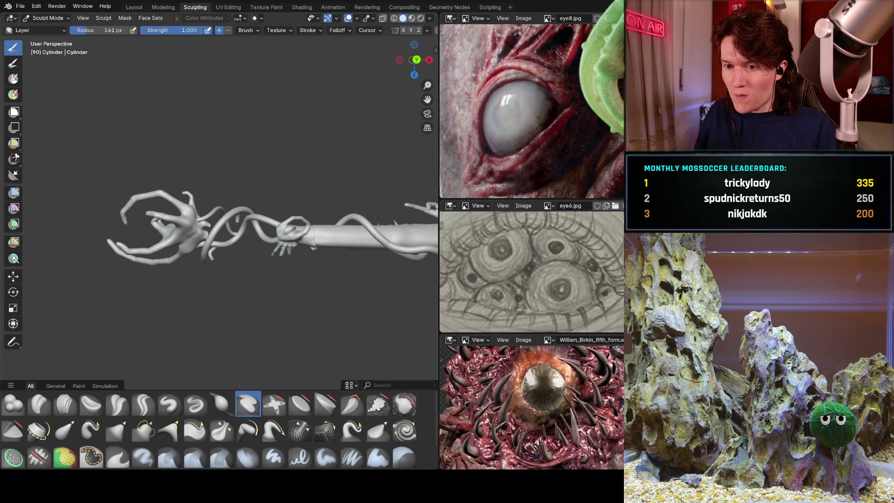
pyautogui.hotkey('ctrl', 'z')
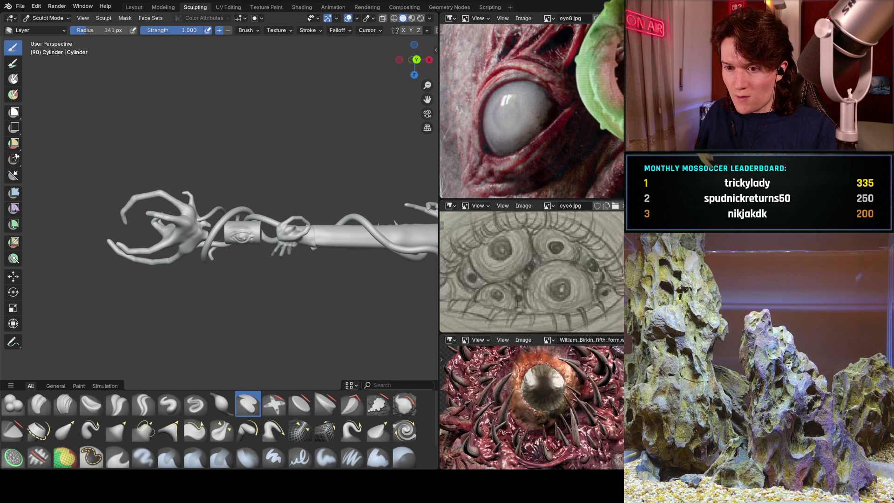
pyautogui.hotkey('ctrl', 'z')
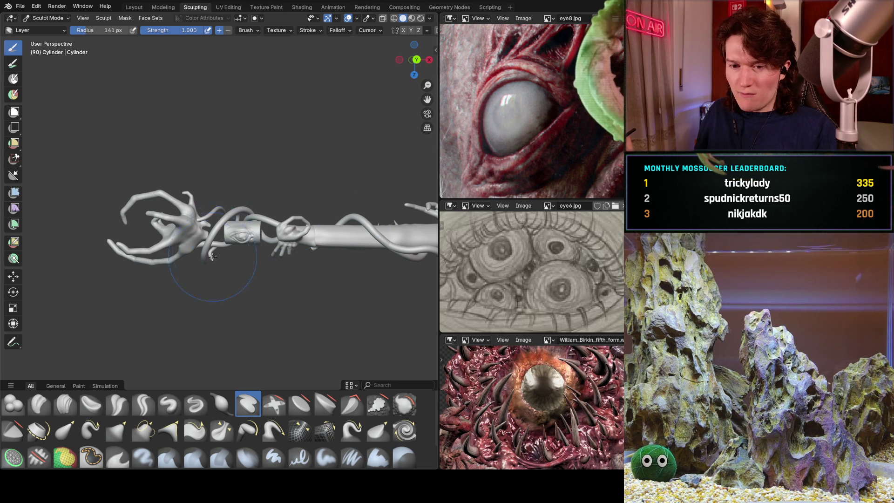
# Step: Rotate to a front view of the eyed cylinder and re-centre it
pyautogui.scroll(8, 213, 257)
pyautogui.moveTo(289, 158)
pyautogui.mouseDown(button='middle')
pyautogui.moveTo(230, 249)
pyautogui.moveTo(230, 233)
pyautogui.moveTo(230, 249)
pyautogui.mouseUp(button='middle')
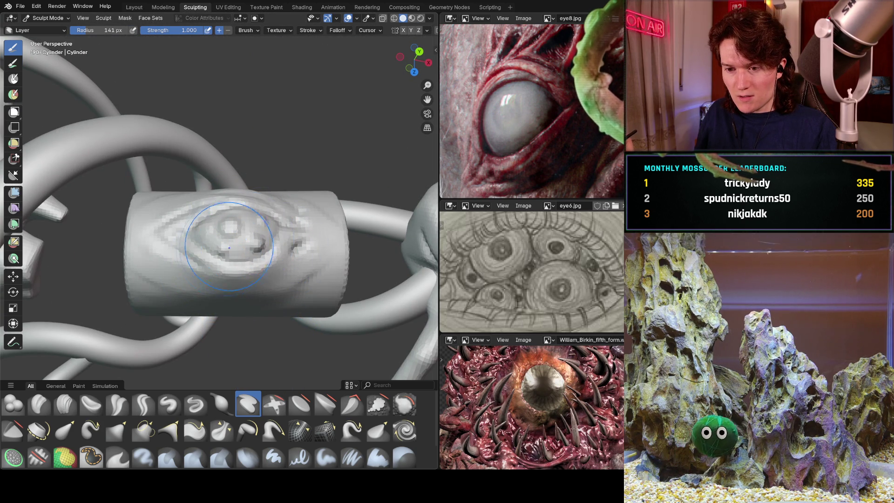
pyautogui.scroll(-4, 189, 302)
pyautogui.scroll(-2, 214, 262)
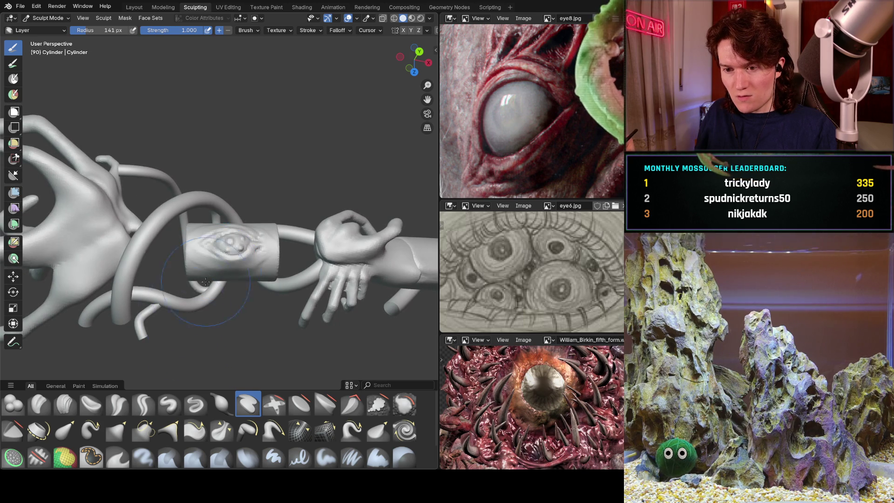
pyautogui.scroll(-5, 205, 282)
pyautogui.keyDown('shift'); pyautogui.moveTo(199, 324); pyautogui.dragTo(156, 347, button='middle'); pyautogui.keyUp('shift')
pyautogui.keyDown('shift'); pyautogui.moveTo(265, 258); pyautogui.dragTo(288, 235, button='middle'); pyautogui.keyUp('shift')
pyautogui.scroll(8, 287, 235)
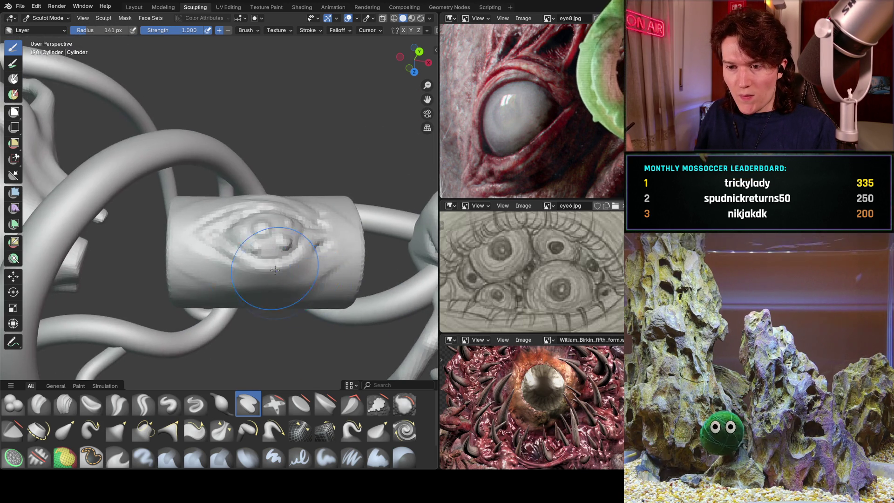
pyautogui.scroll(8, 275, 270)
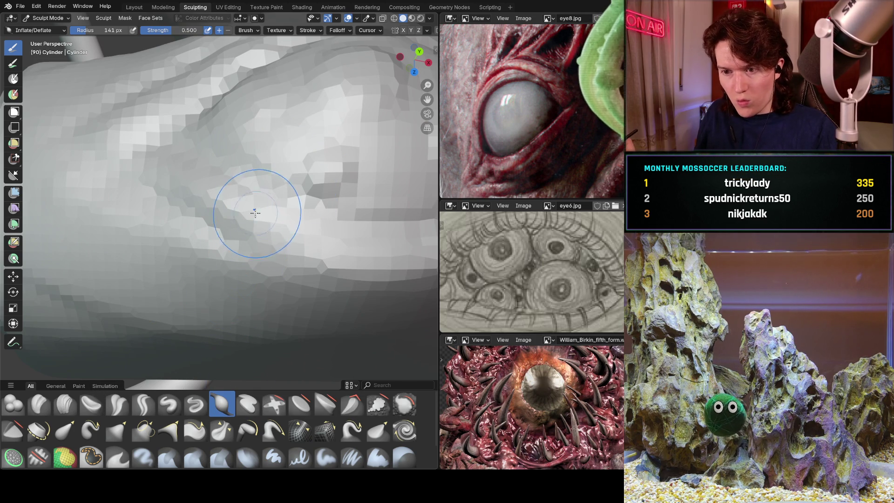
# Step: Set the Inflate/Deflate brush radius to 92 px and strength to 1.000
pyautogui.click(242, 206)
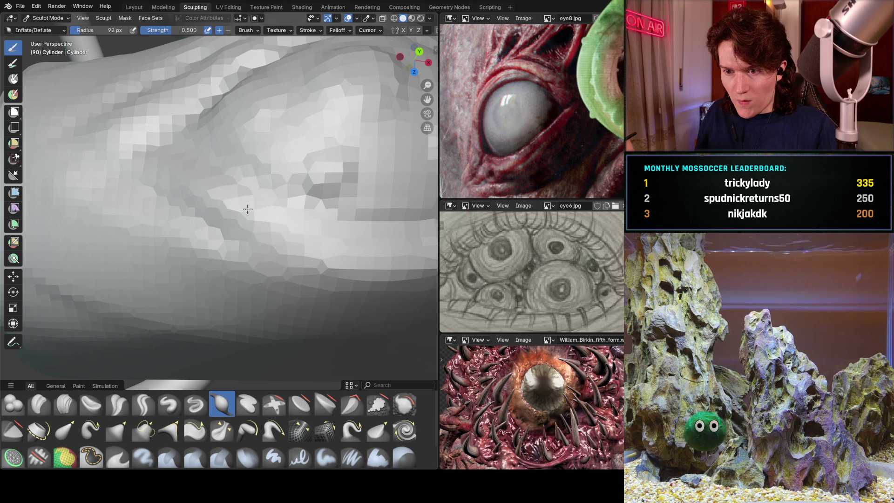
pyautogui.scroll(-5, 248, 209)
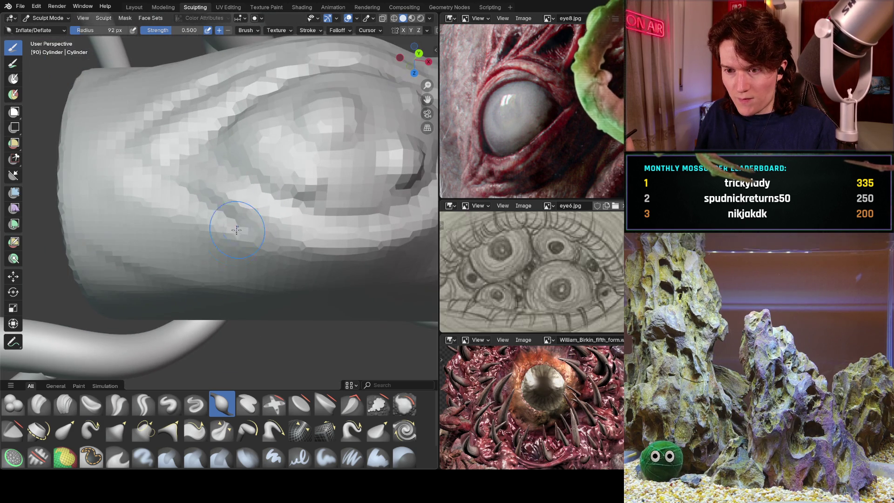
pyautogui.hotkey('shift', 'f')
pyautogui.click(278, 208)
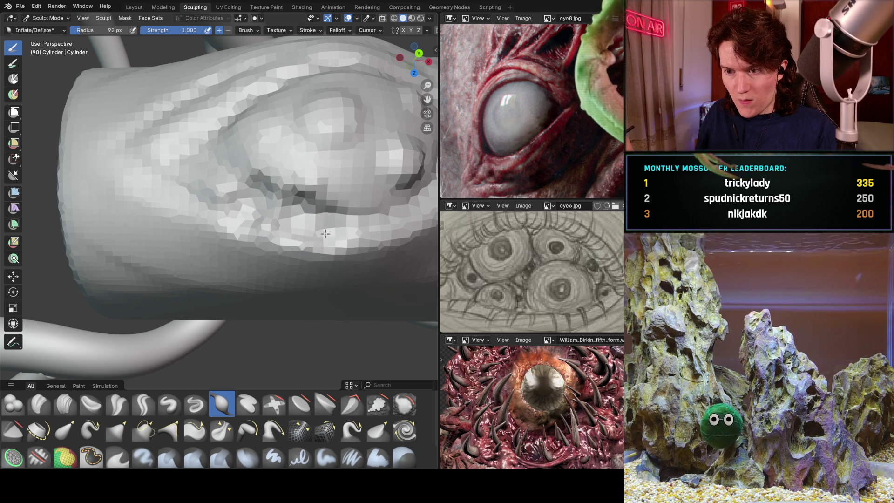
# Step: Orbit around the eye and switch to the Clay Strips brush
pyautogui.moveTo(324, 233); pyautogui.dragTo(308, 224, button='middle')
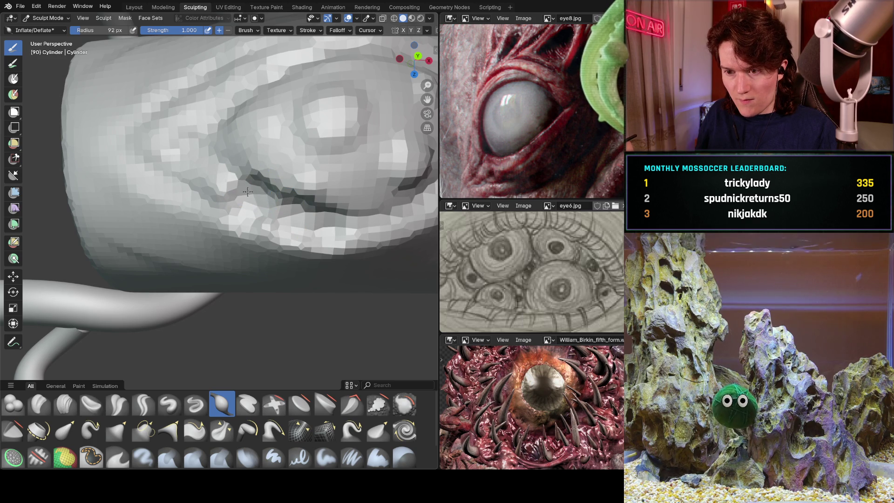
pyautogui.moveTo(313, 225)
pyautogui.mouseDown(button='middle')
pyautogui.moveTo(298, 219)
pyautogui.moveTo(326, 213)
pyautogui.mouseUp(button='middle')
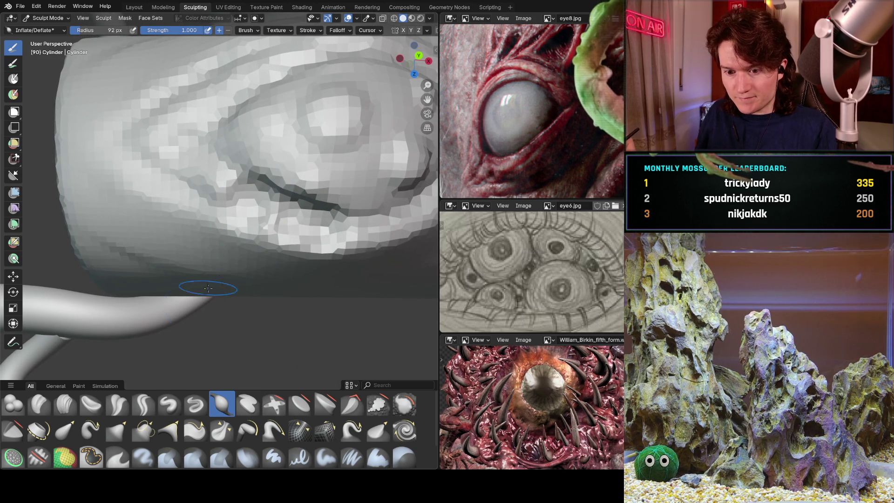
pyautogui.click(65, 403)
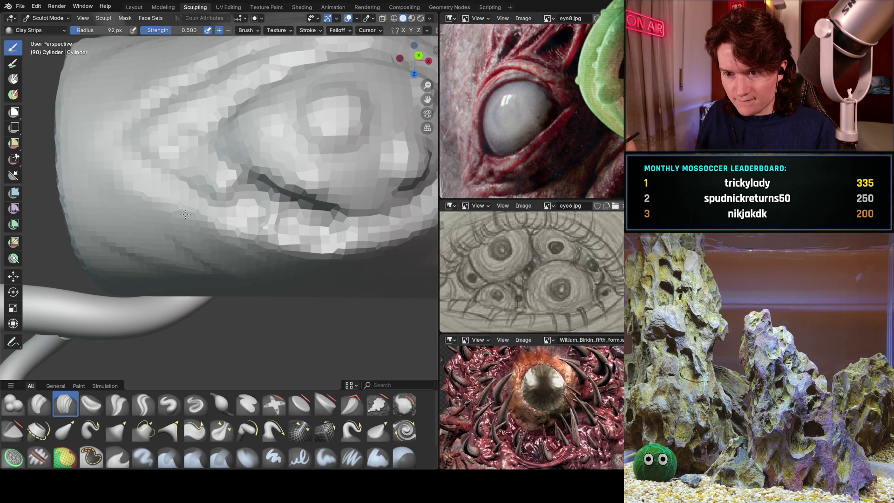
pyautogui.moveTo(223, 215); pyautogui.dragTo(279, 228, button='middle')
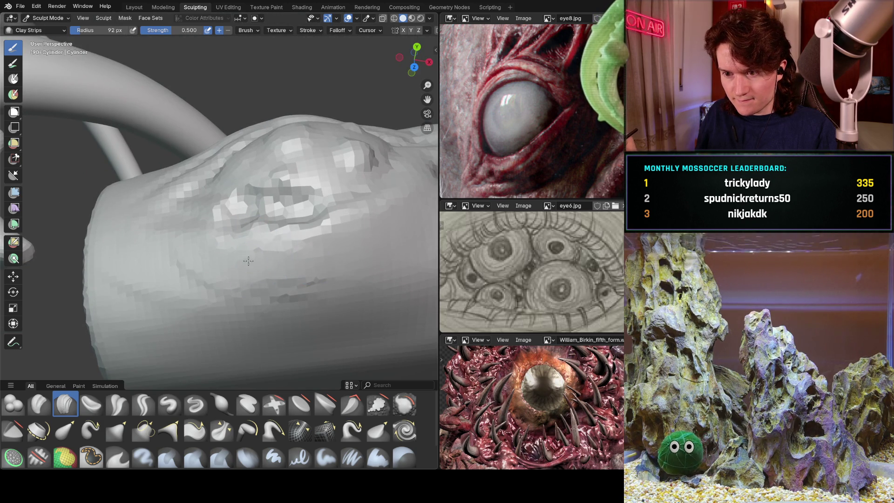
pyautogui.moveTo(349, 179)
pyautogui.mouseDown(button='middle')
pyautogui.moveTo(113, 144)
pyautogui.moveTo(167, 216)
pyautogui.mouseUp(button='middle')
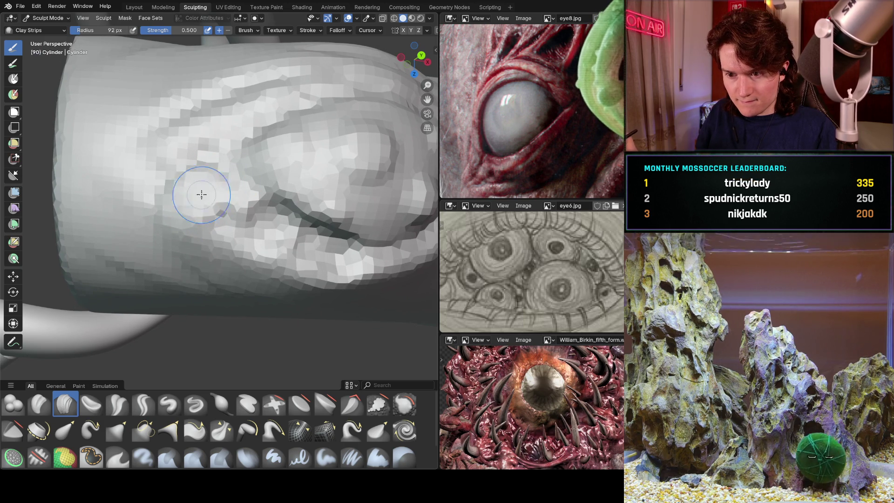
pyautogui.scroll(-3, 289, 293)
pyautogui.moveTo(288, 294)
pyautogui.mouseDown(button='middle')
pyautogui.moveTo(303, 168)
pyautogui.moveTo(230, 268)
pyautogui.mouseUp(button='middle')
pyautogui.scroll(5, 254, 204)
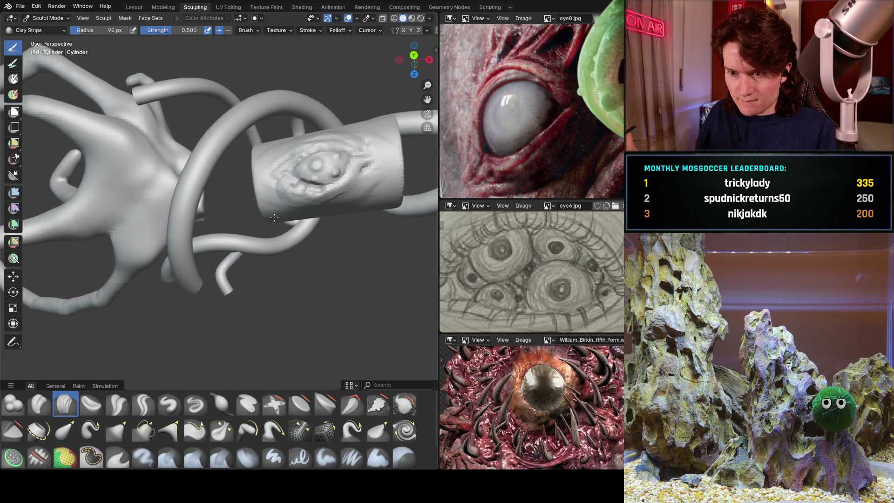
pyautogui.scroll(-8, 254, 205)
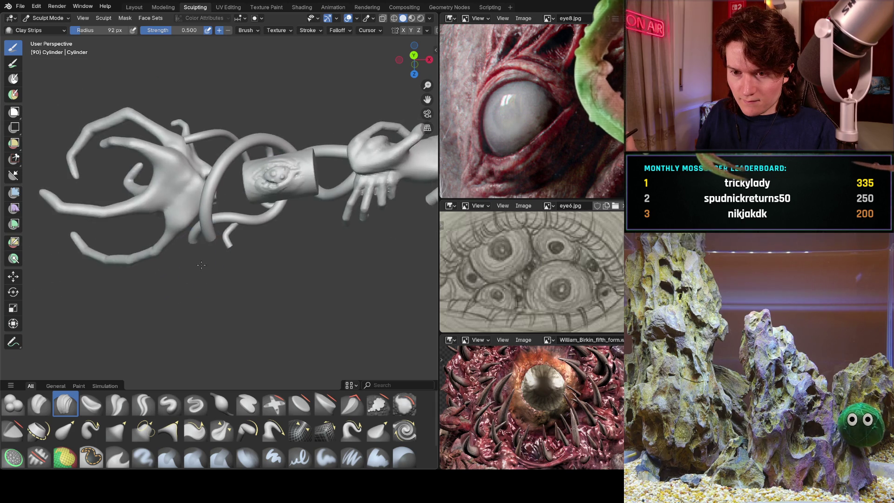
pyautogui.scroll(3, 264, 209)
pyautogui.scroll(-2, 261, 211)
pyautogui.scroll(6, 256, 212)
pyautogui.scroll(-6, 290, 209)
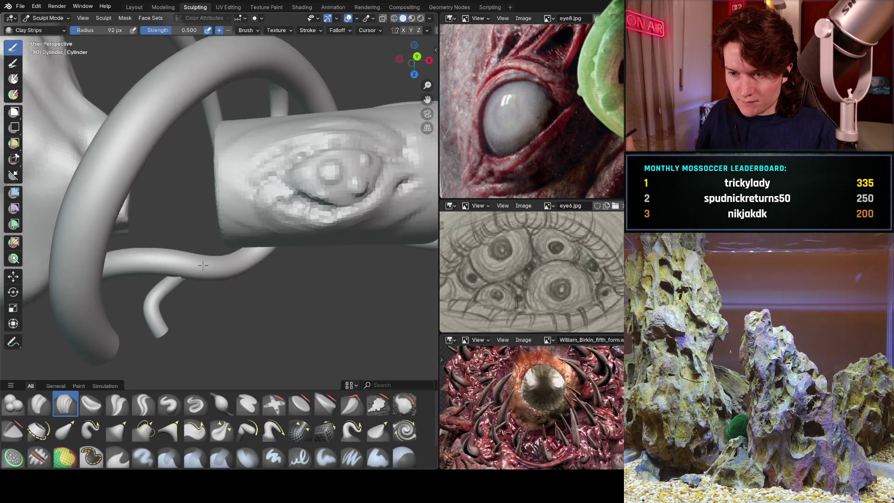
pyautogui.scroll(7, 344, 145)
pyautogui.scroll(8, 344, 145)
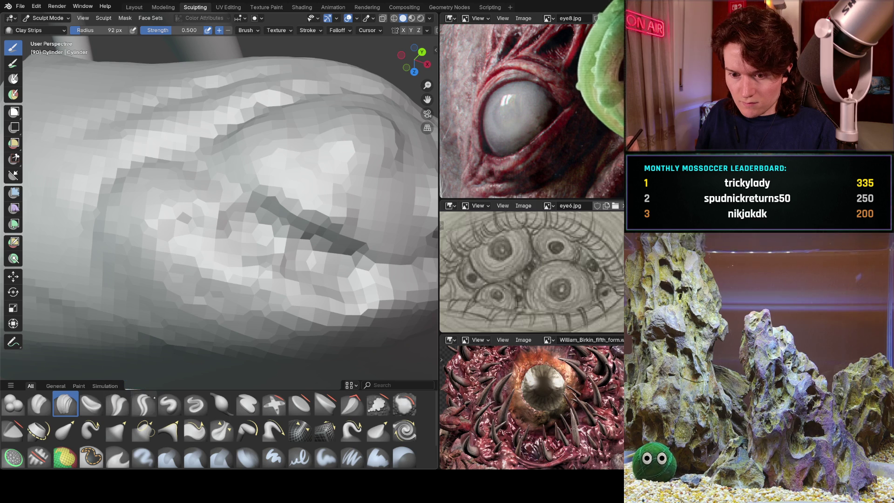
# Step: Pick the Crease Sharp brush and carve two grooves under the eye
pyautogui.click(143, 404)
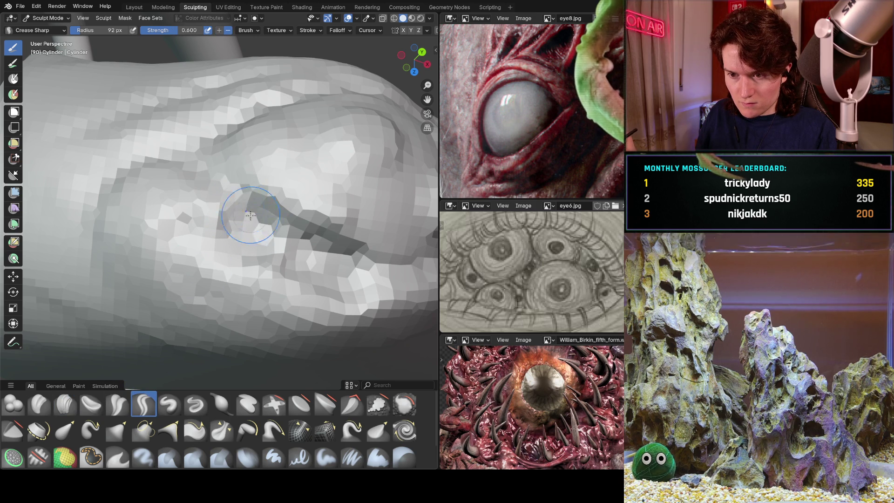
pyautogui.moveTo(313, 243); pyautogui.dragTo(377, 256)
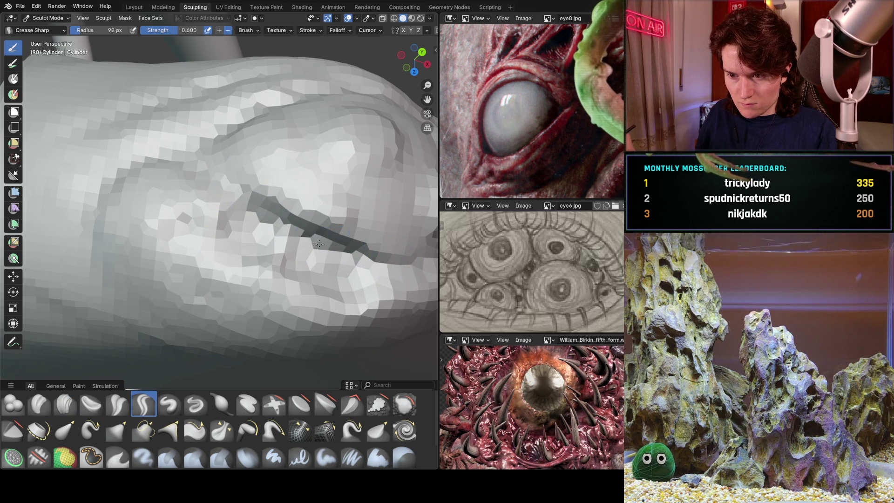
pyautogui.moveTo(275, 284)
pyautogui.mouseDown()
pyautogui.moveTo(294, 298)
pyautogui.moveTo(321, 297)
pyautogui.mouseUp()
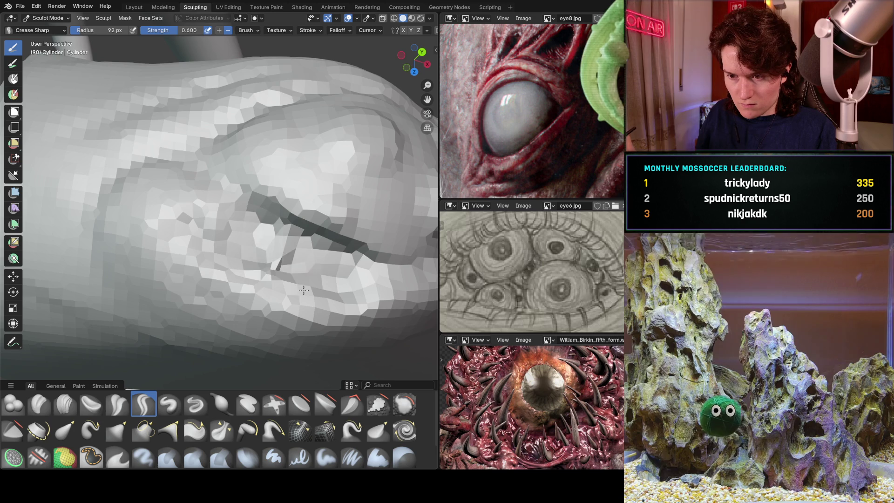
# Step: Orbit and zoom around the whole tentacle-wrapped cylinder
pyautogui.moveTo(304, 290); pyautogui.dragTo(261, 251, button='middle')
pyautogui.scroll(-3, 245, 235)
pyautogui.scroll(-2, 245, 235)
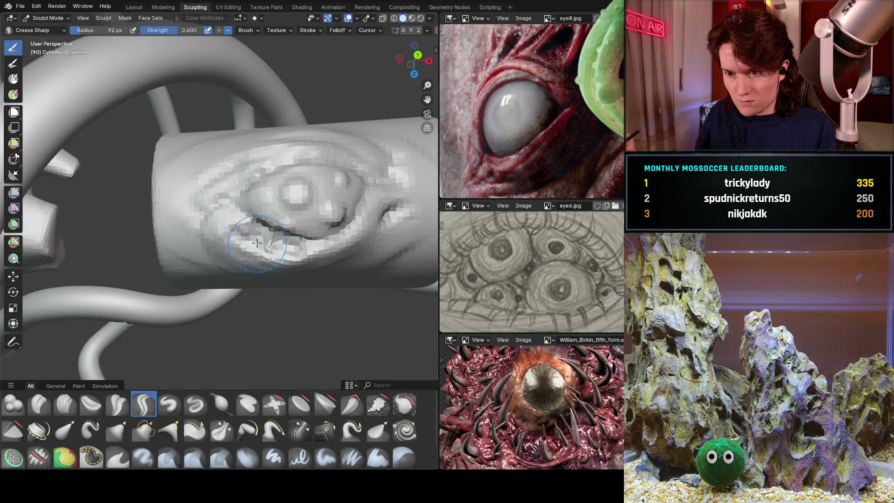
pyautogui.moveTo(261, 233)
pyautogui.mouseDown(button='middle')
pyautogui.moveTo(279, 231)
pyautogui.moveTo(265, 224)
pyautogui.moveTo(276, 235)
pyautogui.moveTo(277, 204)
pyautogui.moveTo(204, 262)
pyautogui.mouseUp(button='middle')
pyautogui.scroll(5, 277, 215)
pyautogui.scroll(-4, 242, 233)
pyautogui.scroll(-4, 204, 262)
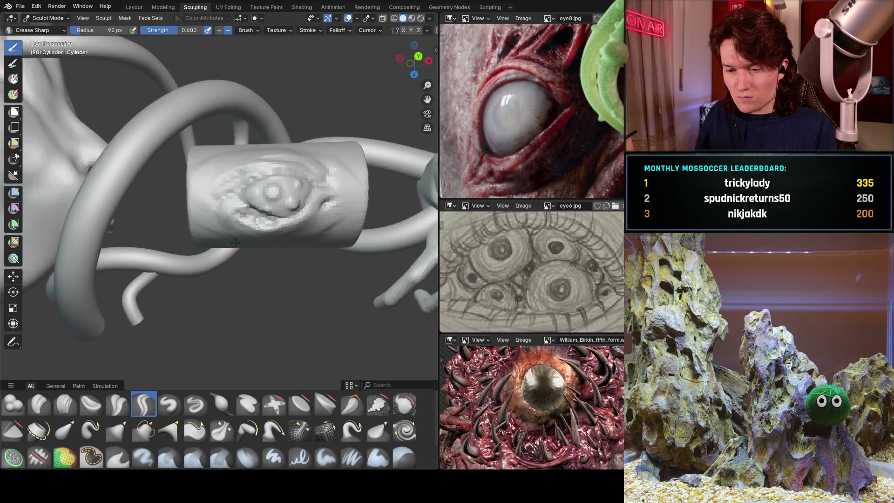
pyautogui.scroll(-4, 260, 227)
pyautogui.moveTo(259, 226)
pyautogui.mouseDown(button='middle')
pyautogui.moveTo(237, 217)
pyautogui.moveTo(268, 250)
pyautogui.moveTo(195, 240)
pyautogui.mouseUp(button='middle')
pyautogui.scroll(-4, 237, 217)
pyautogui.scroll(-3, 248, 234)
pyautogui.scroll(5, 248, 234)
pyautogui.moveTo(248, 234)
pyautogui.mouseDown(button='middle')
pyautogui.moveTo(190, 250)
pyautogui.moveTo(234, 217)
pyautogui.moveTo(219, 247)
pyautogui.mouseUp(button='middle')
pyautogui.scroll(3, 234, 216)
pyautogui.scroll(3, 234, 217)
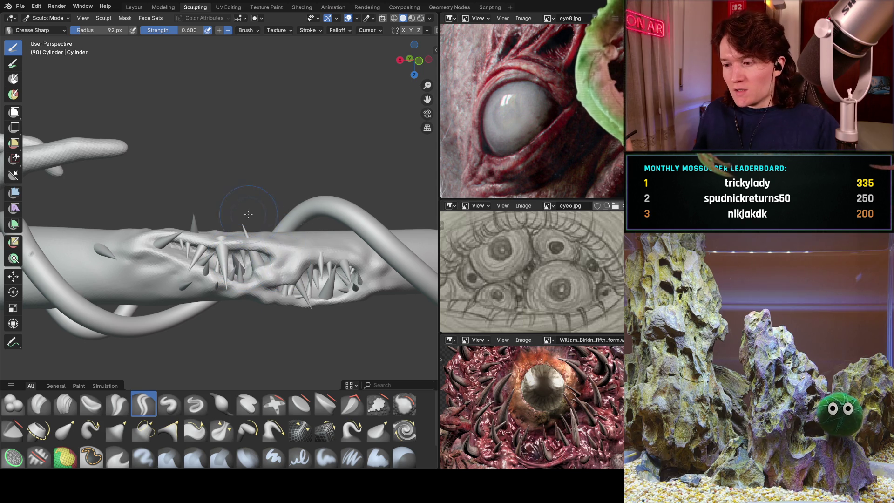
# Step: Close in on the eye and deepen and extend the crease beneath it
pyautogui.moveTo(252, 274)
pyautogui.mouseDown(button='middle')
pyautogui.moveTo(400, 288)
pyautogui.moveTo(153, 351)
pyautogui.moveTo(253, 316)
pyautogui.moveTo(332, 243)
pyautogui.moveTo(258, 250)
pyautogui.moveTo(299, 269)
pyautogui.moveTo(253, 325)
pyautogui.moveTo(298, 209)
pyautogui.mouseUp(button='middle')
pyautogui.scroll(4, 280, 248)
pyautogui.scroll(-2, 270, 249)
pyautogui.scroll(3, 301, 207)
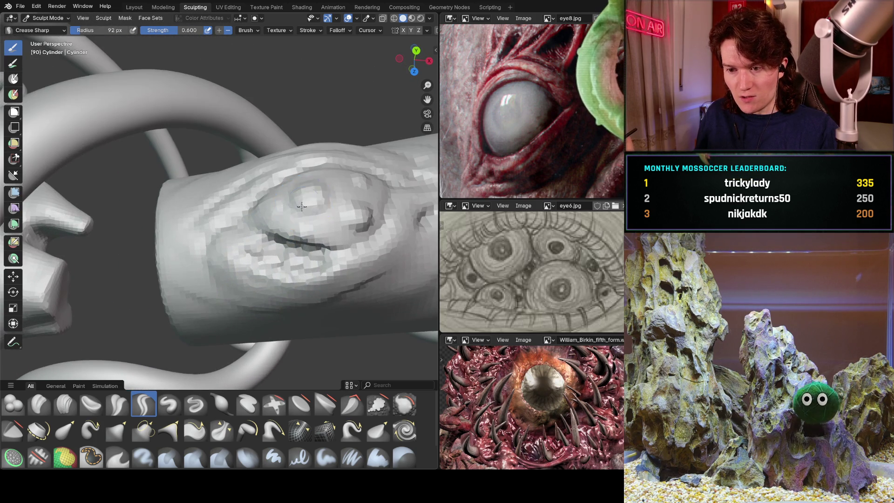
pyautogui.moveTo(321, 275); pyautogui.dragTo(321, 240, button='middle')
pyautogui.scroll(3, 319, 250)
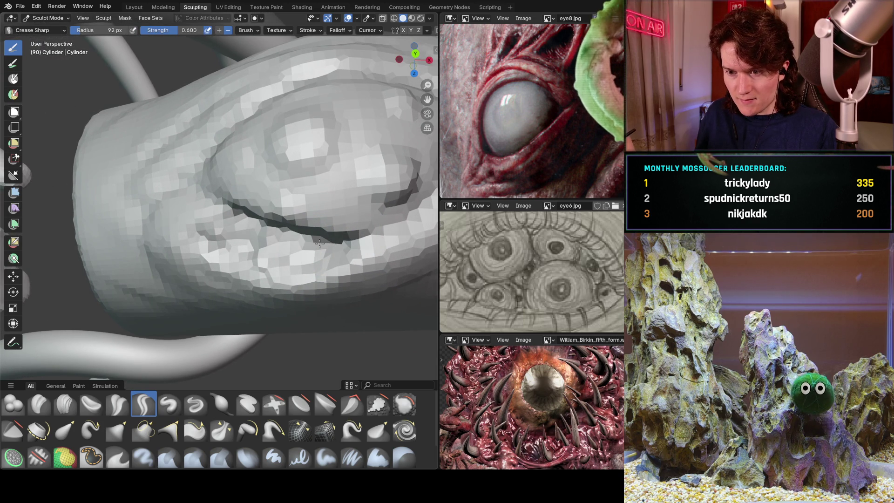
pyautogui.moveTo(219, 207); pyautogui.dragTo(339, 242)
# Step: Switch to the Modeling workspace
pyautogui.moveTo(253, 226); pyautogui.dragTo(338, 225, button='middle')
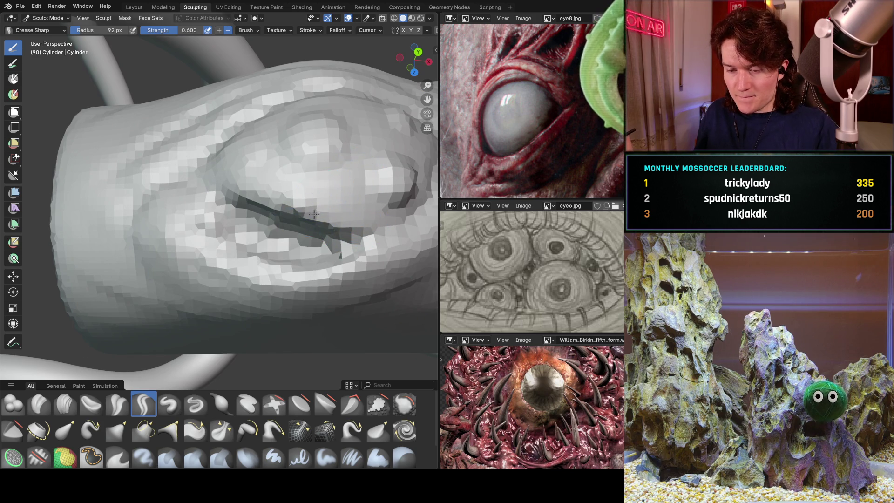
pyautogui.scroll(-3, 314, 214)
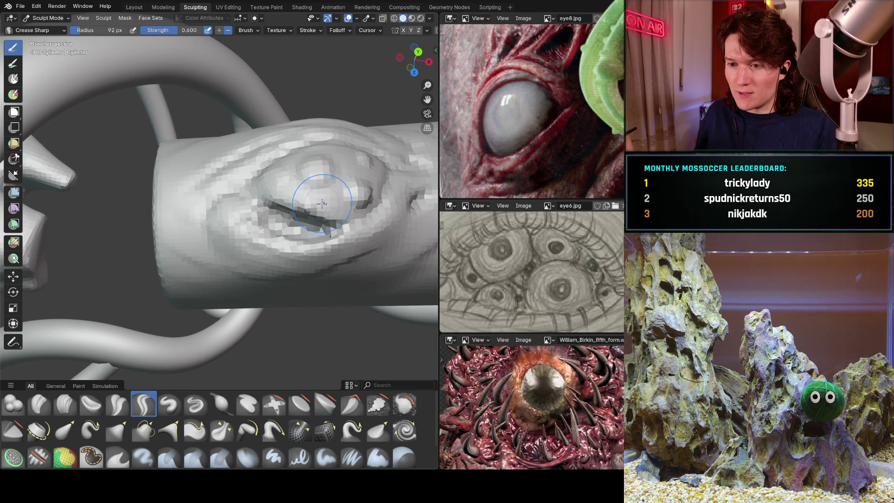
pyautogui.click(162, 6)
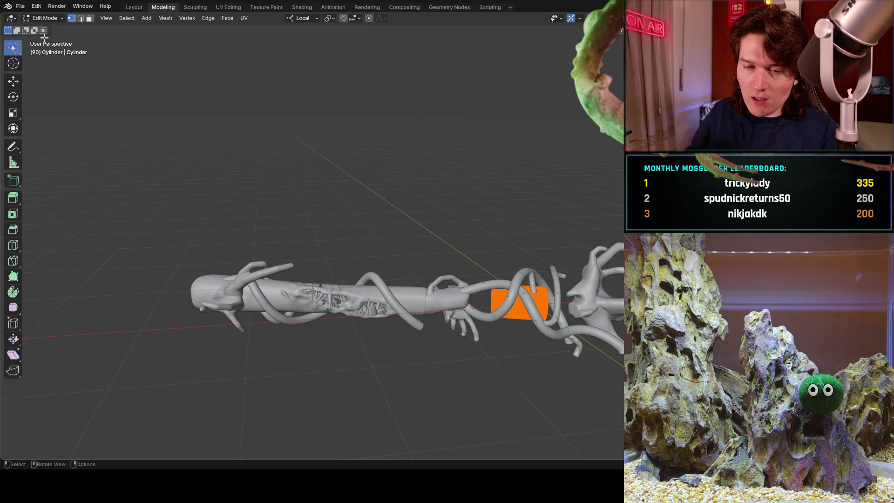
# Step: Browse the Add and Mesh menus in Modeling without adding anything
pyautogui.click(147, 18)
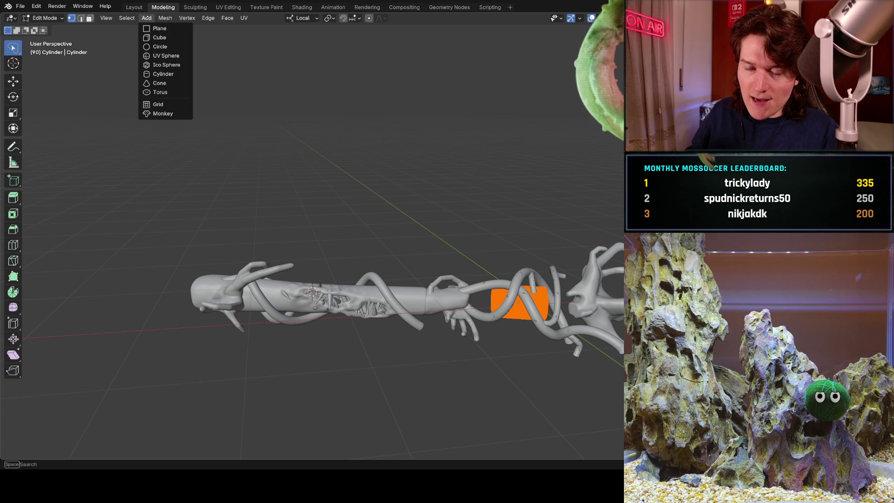
pyautogui.press('Escape')
pyautogui.click(147, 18)
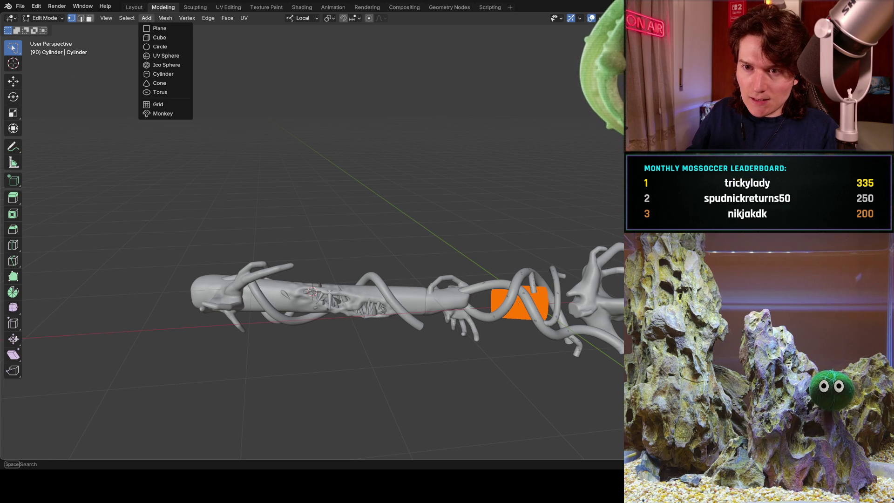
pyautogui.press('Escape')
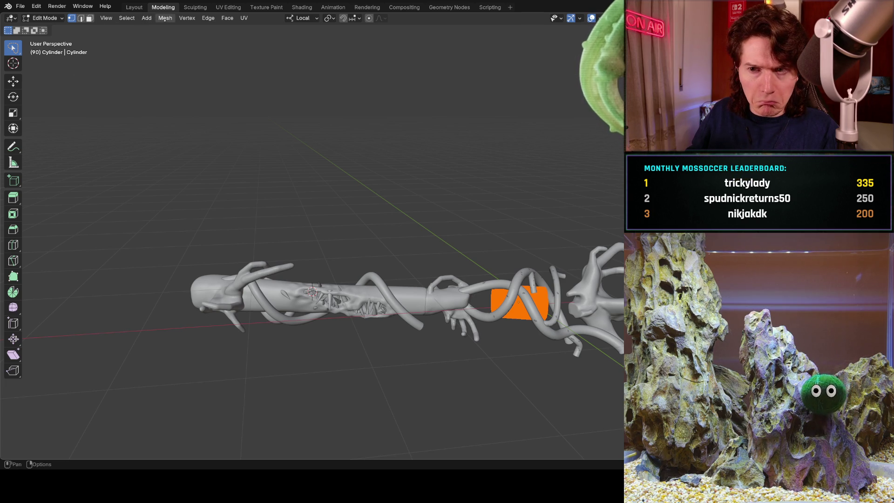
pyautogui.click(165, 18)
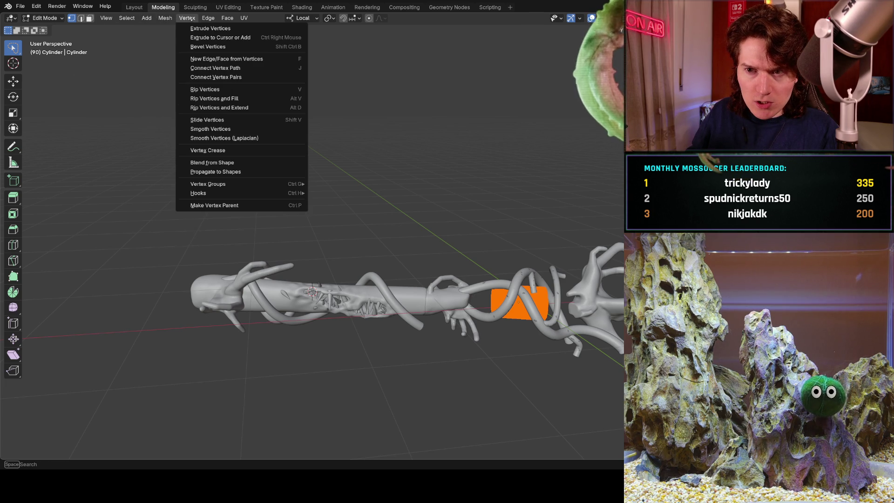
pyautogui.click(146, 19)
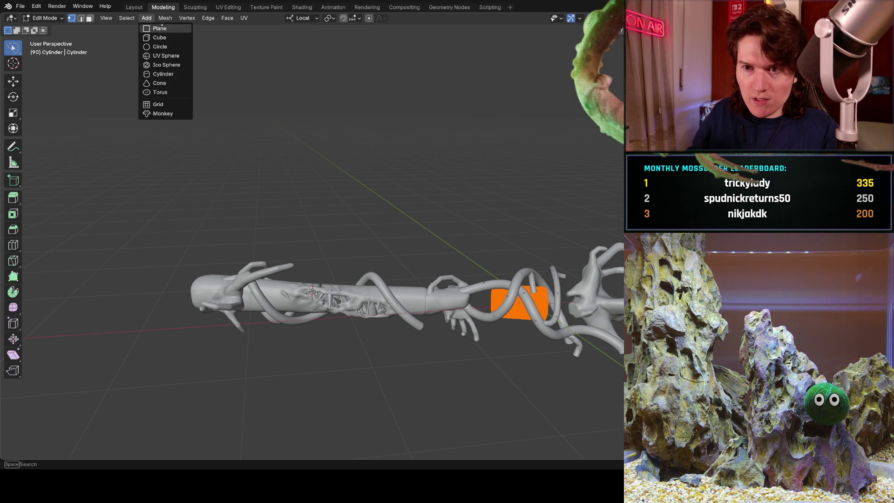
pyautogui.press('Escape')
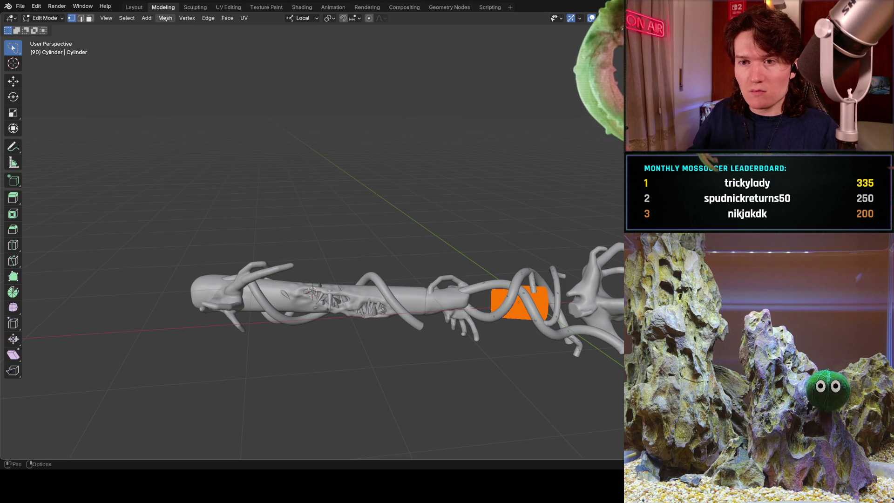
# Step: In the Layout workspace, add a Curve > Simple > Rectangle
pyautogui.click(134, 7)
pyautogui.click(144, 18)
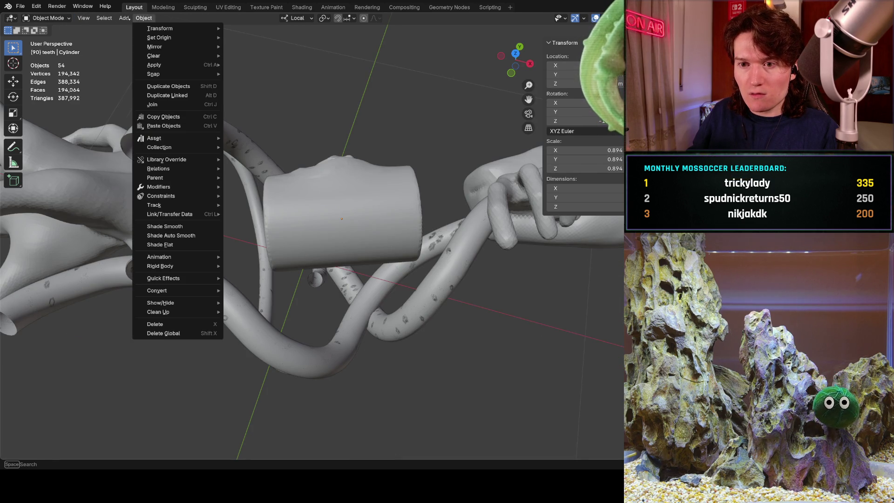
pyautogui.click(124, 17)
pyautogui.moveTo(147, 37)
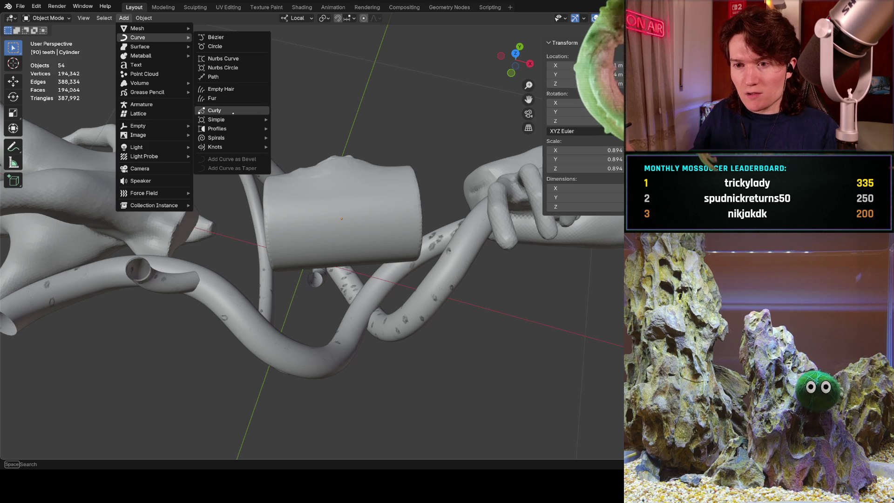
pyautogui.moveTo(254, 124)
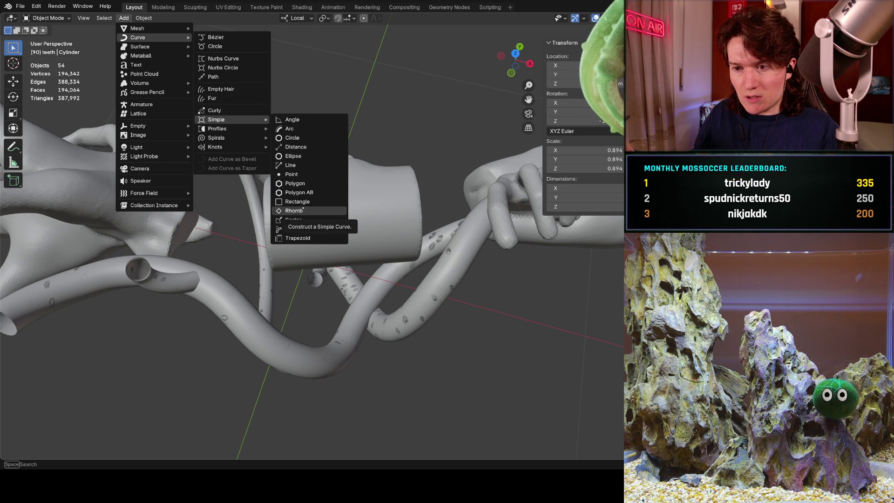
pyautogui.click(307, 202)
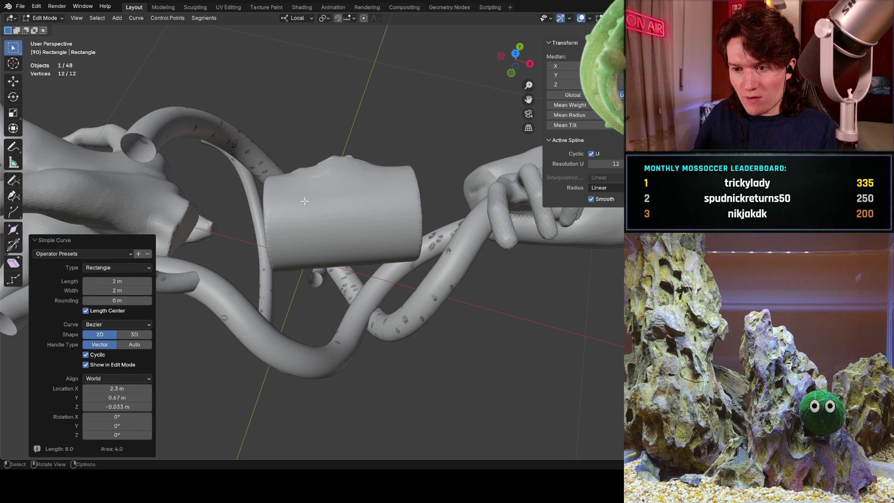
# Step: Undo the rectangle curve and add the Simple Rectangle curve again
pyautogui.scroll(-6, 190, 197)
pyautogui.moveTo(307, 127)
pyautogui.mouseDown(button='middle')
pyautogui.moveTo(250, 149)
pyautogui.moveTo(277, 148)
pyautogui.moveTo(265, 150)
pyautogui.mouseUp(button='middle')
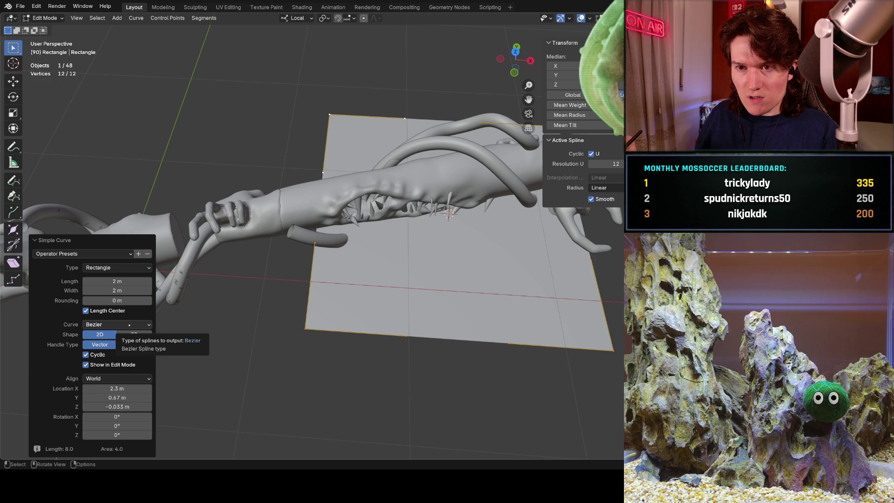
pyautogui.hotkey('ctrl', 'z')
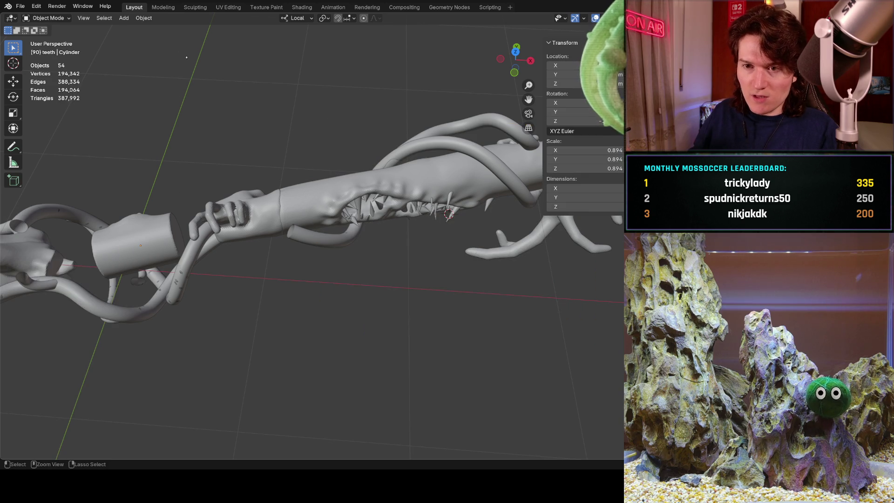
pyautogui.click(124, 19)
pyautogui.moveTo(104, 18)
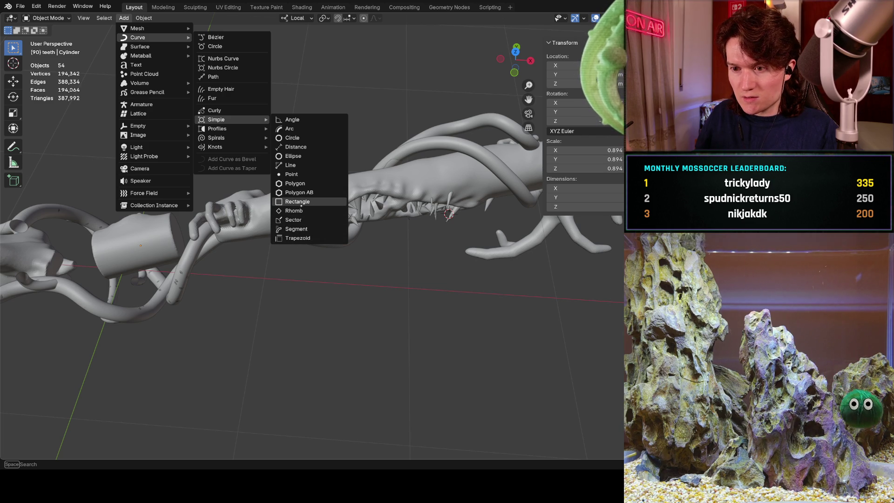
pyautogui.click(302, 203)
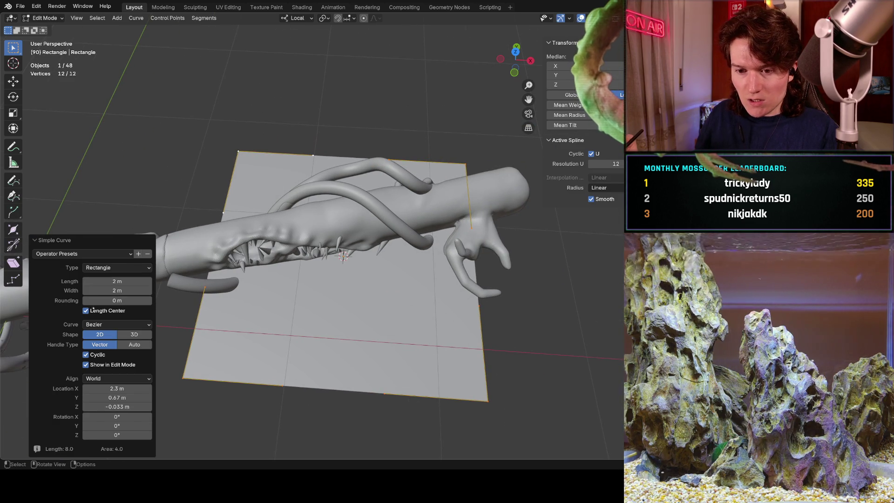
# Step: Anchor the rectangle at its corner, turn off Cyclic, set Curve to Poly and Shape to 3D
pyautogui.click(109, 311)
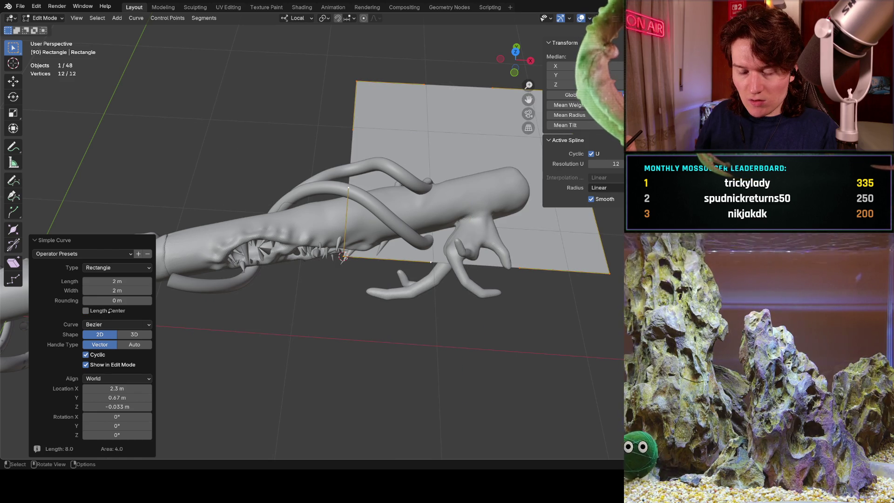
pyautogui.click(109, 312)
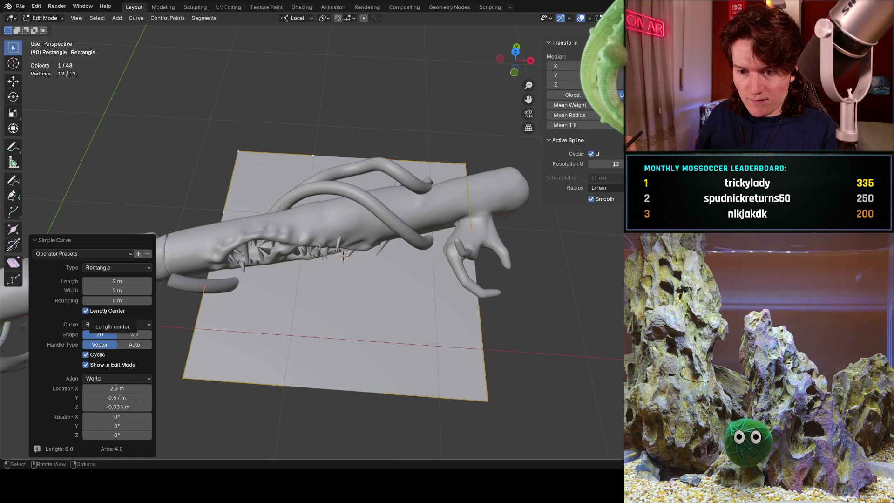
pyautogui.click(100, 311)
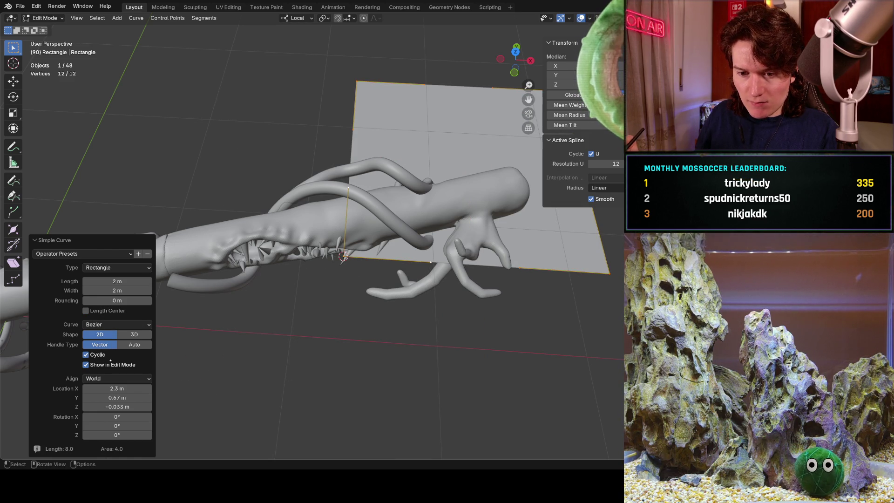
pyautogui.click(96, 356)
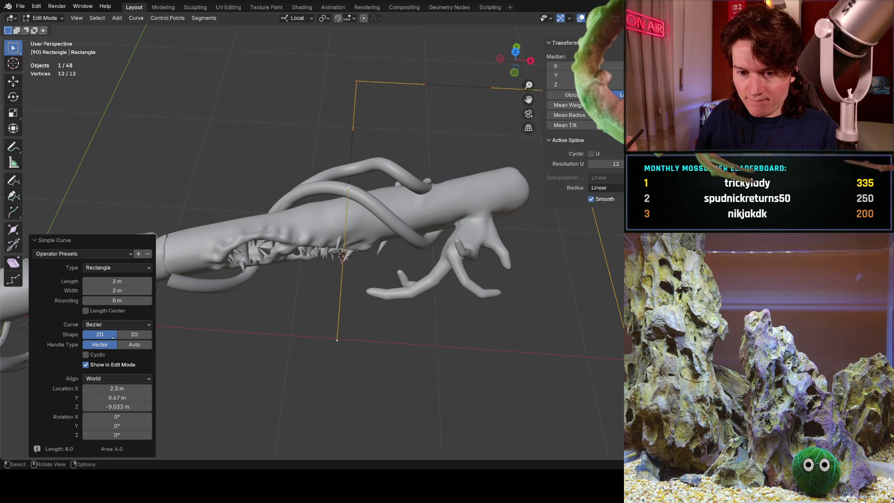
pyautogui.click(120, 323)
pyautogui.click(116, 335)
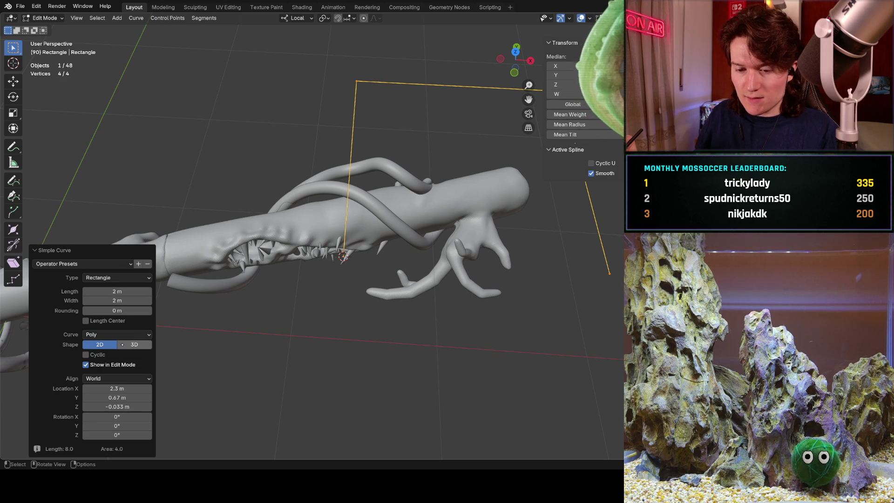
pyautogui.click(128, 345)
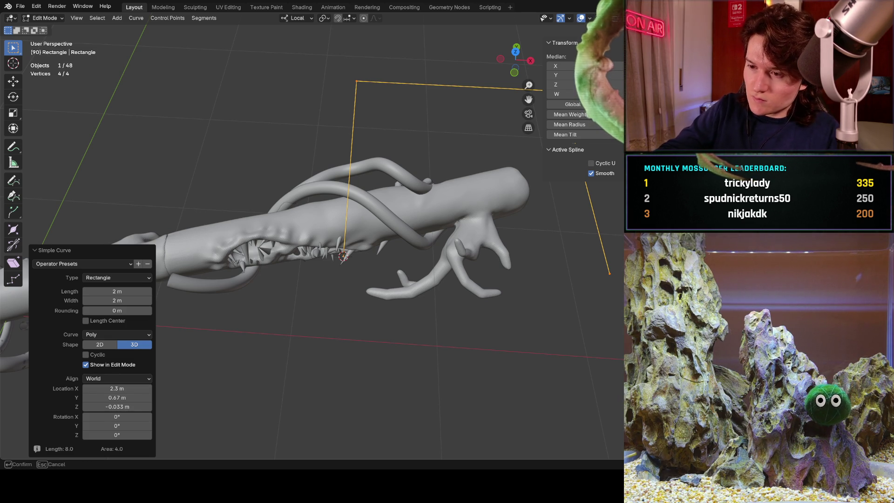
# Step: Confirm the curve settings and drop the rectangle's corner points down toward the cylinder
pyautogui.press('Return')
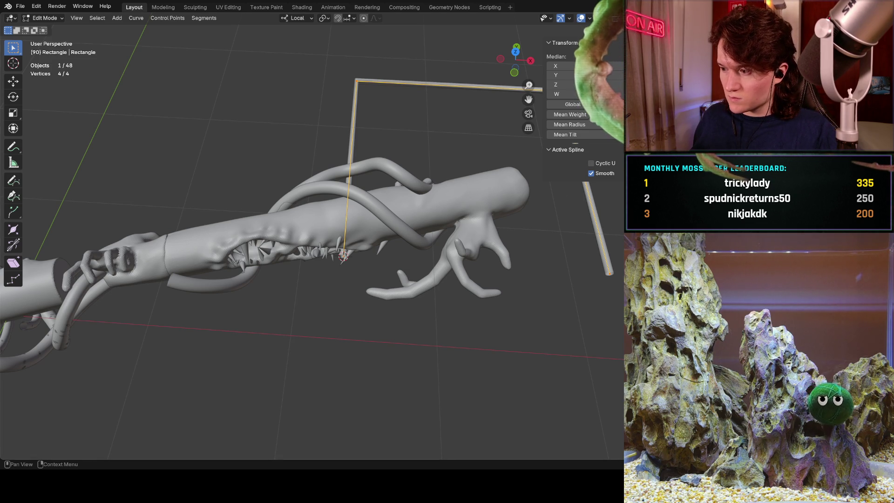
pyautogui.moveTo(326, 232)
pyautogui.mouseDown(button='middle')
pyautogui.moveTo(333, 230)
pyautogui.moveTo(317, 242)
pyautogui.mouseUp(button='middle')
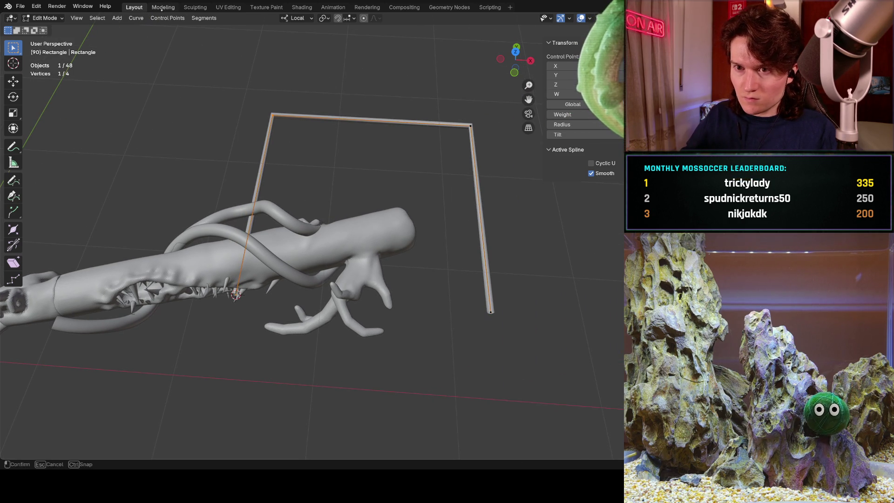
pyautogui.click(162, 7)
pyautogui.moveTo(271, 138)
pyautogui.mouseDown(button='middle')
pyautogui.moveTo(246, 191)
pyautogui.moveTo(310, 197)
pyautogui.moveTo(320, 158)
pyautogui.mouseUp(button='middle')
pyautogui.scroll(5, 335, 229)
pyautogui.scroll(-2, 367, 146)
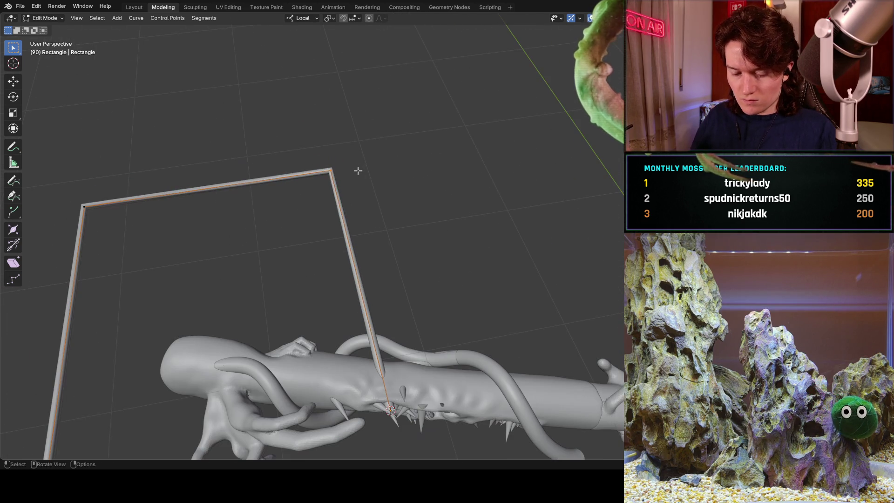
pyautogui.press('g')
pyautogui.click(381, 352)
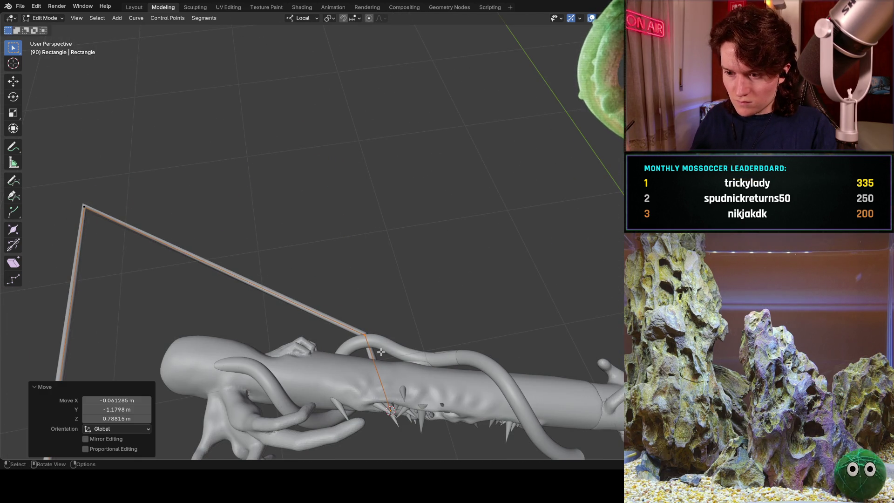
pyautogui.click(84, 206)
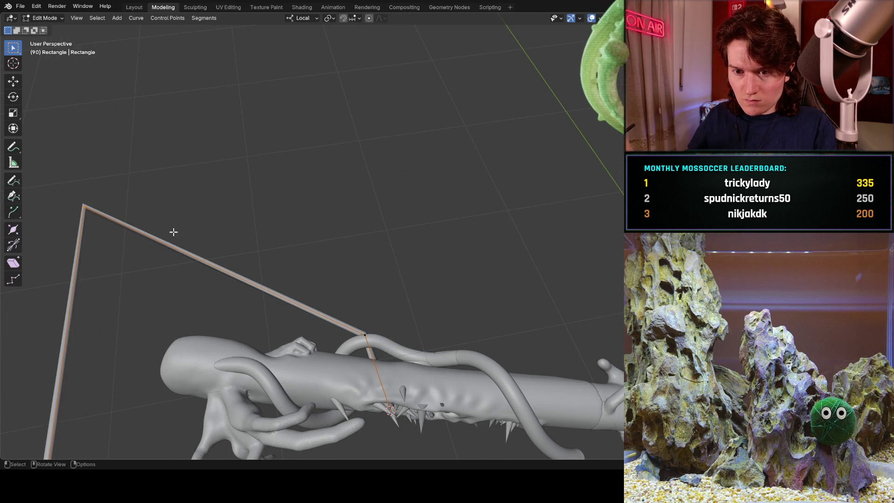
pyautogui.press('g')
pyautogui.click(351, 325)
# Step: Raise the curve's lower-left endpoint, then shift the whole curve to the right
pyautogui.moveTo(247, 273)
pyautogui.mouseDown(button='middle')
pyautogui.moveTo(312, 187)
pyautogui.moveTo(253, 249)
pyautogui.moveTo(325, 153)
pyautogui.mouseUp(button='middle')
pyautogui.click(175, 312)
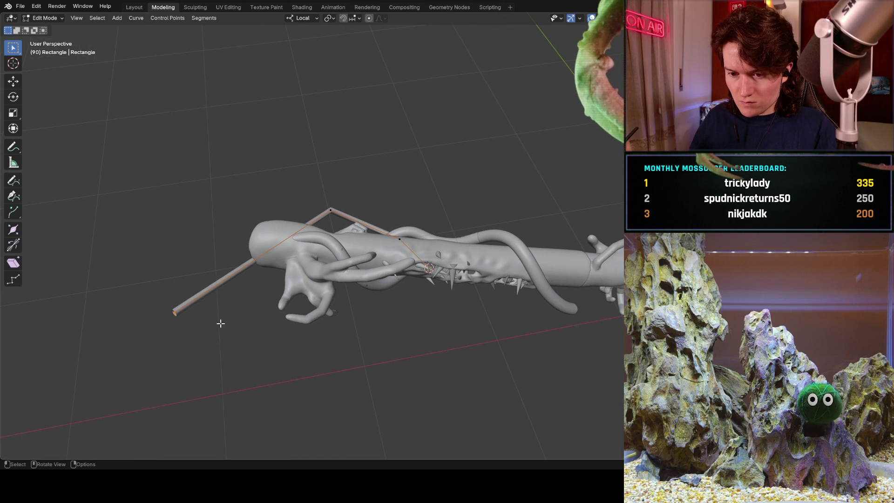
pyautogui.press('g')
pyautogui.click(287, 203)
pyautogui.moveTo(225, 175); pyautogui.dragTo(430, 294)
pyautogui.press('g')
pyautogui.click(591, 212)
# Step: Lift the curve's bottom point upward, placing it closer to the bend
pyautogui.moveTo(592, 212)
pyautogui.mouseDown(button='middle')
pyautogui.moveTo(435, 149)
pyautogui.moveTo(547, 132)
pyautogui.moveTo(447, 219)
pyautogui.mouseUp(button='middle')
pyautogui.scroll(6, 441, 223)
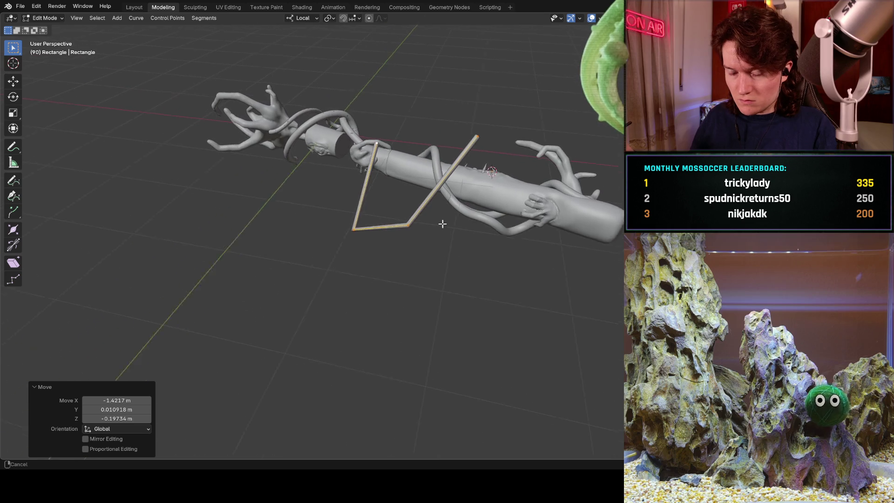
pyautogui.moveTo(388, 171)
pyautogui.mouseDown(button='middle')
pyautogui.moveTo(401, 194)
pyautogui.moveTo(270, 222)
pyautogui.moveTo(317, 221)
pyautogui.moveTo(335, 202)
pyautogui.moveTo(326, 216)
pyautogui.moveTo(339, 163)
pyautogui.moveTo(306, 188)
pyautogui.mouseUp(button='middle')
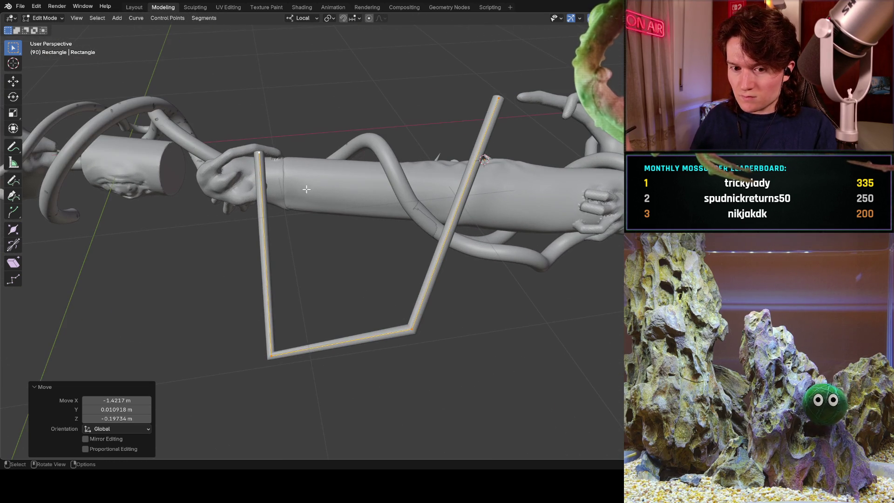
pyautogui.click(299, 371)
pyautogui.moveTo(278, 359)
pyautogui.mouseDown()
pyautogui.moveTo(258, 198)
pyautogui.moveTo(278, 192)
pyautogui.mouseUp()
pyautogui.moveTo(351, 275); pyautogui.dragTo(474, 363)
pyautogui.moveTo(412, 329)
pyautogui.mouseDown()
pyautogui.moveTo(340, 279)
pyautogui.moveTo(308, 204)
pyautogui.mouseUp()
pyautogui.press('g')
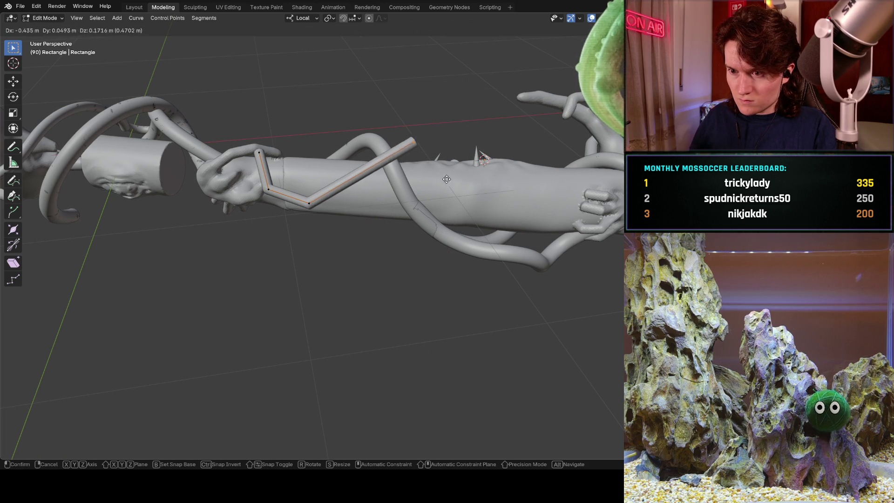
pyautogui.click(382, 223)
# Step: Lower a tube segment to the left and set the tube's end into the eye socket
pyautogui.moveTo(277, 180); pyautogui.dragTo(328, 199, button='middle')
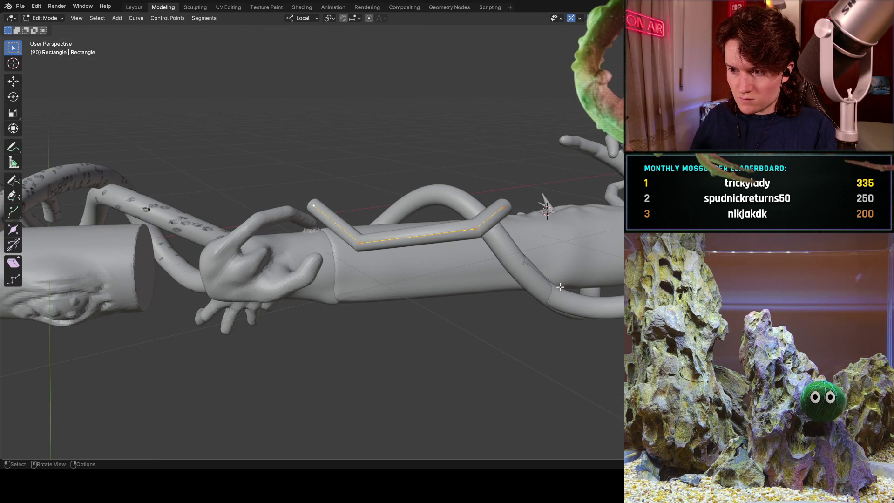
pyautogui.press('g')
pyautogui.click(122, 368)
pyautogui.moveTo(122, 368)
pyautogui.mouseDown(button='middle')
pyautogui.moveTo(131, 279)
pyautogui.moveTo(126, 325)
pyautogui.moveTo(219, 193)
pyautogui.moveTo(237, 223)
pyautogui.mouseUp(button='middle')
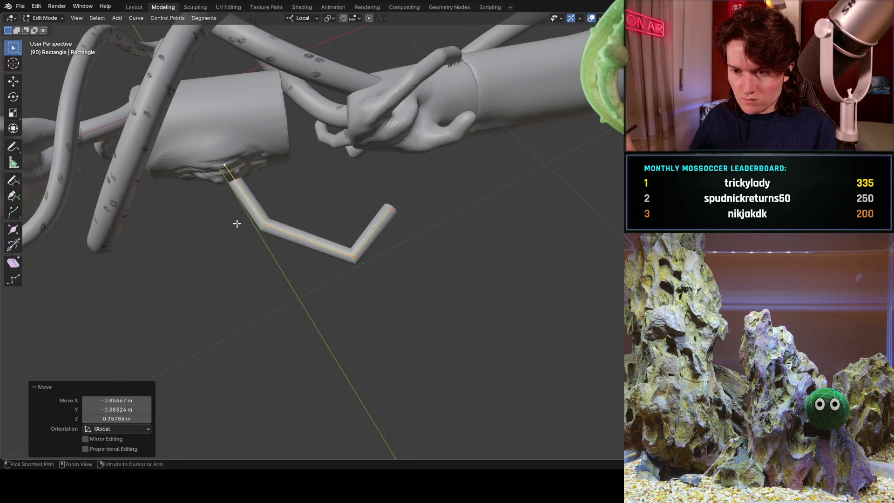
pyautogui.scroll(5, 258, 135)
pyautogui.moveTo(258, 135); pyautogui.dragTo(274, 139, button='middle')
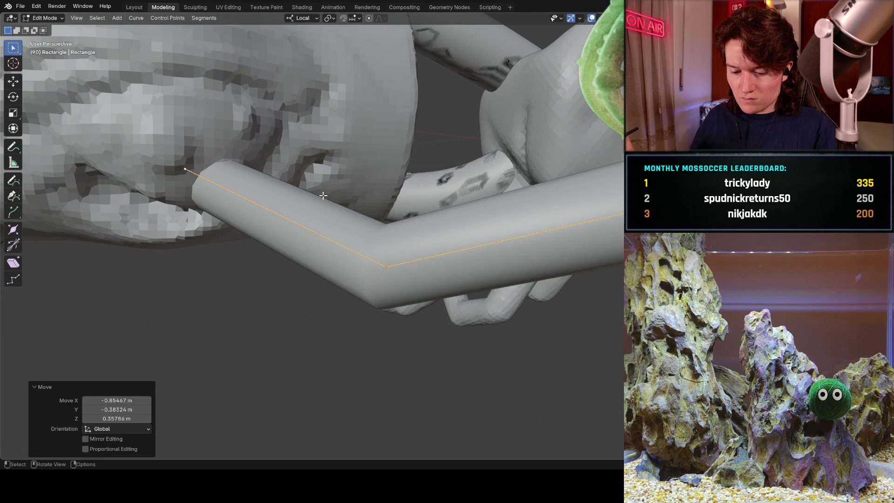
pyautogui.moveTo(382, 157)
pyautogui.keyDown('ctrl'); pyautogui.mouseDown(button='middle')
pyautogui.moveTo(295, 209)
pyautogui.moveTo(295, 194)
pyautogui.moveTo(319, 189)
pyautogui.mouseUp(button='middle'); pyautogui.keyUp('ctrl')
pyautogui.moveTo(237, 151); pyautogui.dragTo(237, 151)
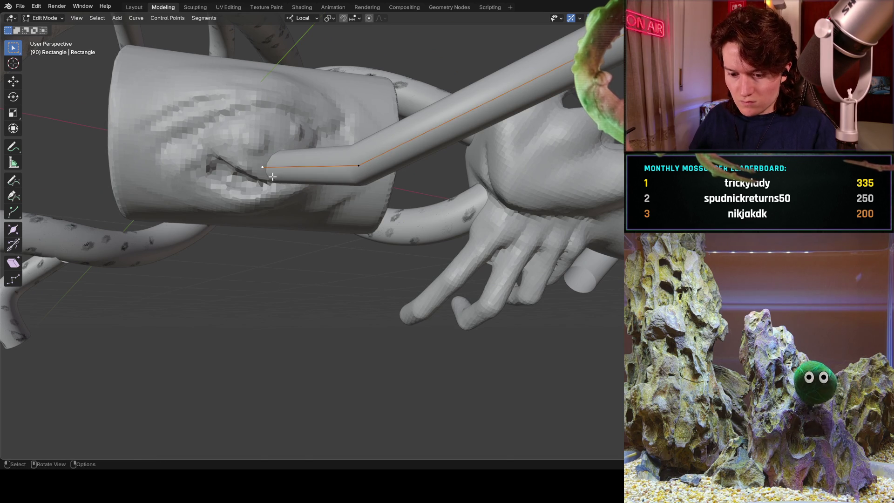
pyautogui.press('g')
pyautogui.click(217, 180)
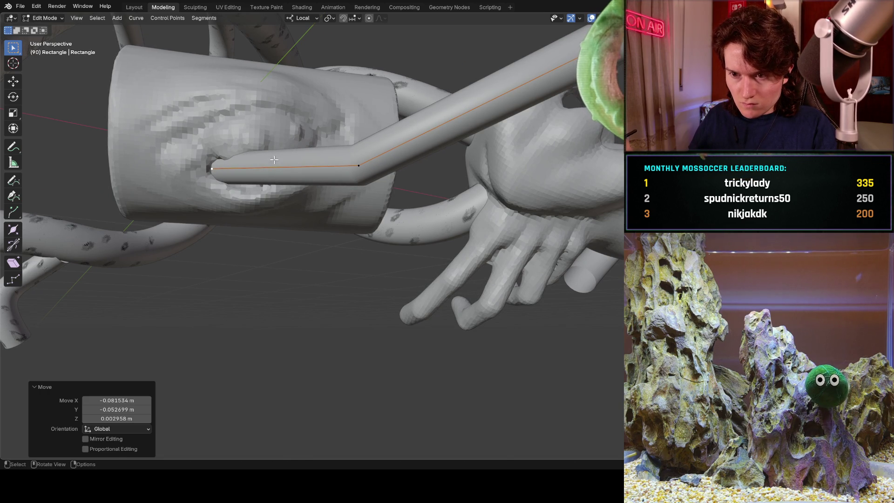
# Step: Push further tube points down and to the left to deepen the zigzag
pyautogui.moveTo(340, 134); pyautogui.dragTo(340, 133)
pyautogui.press('g')
pyautogui.click(163, 294)
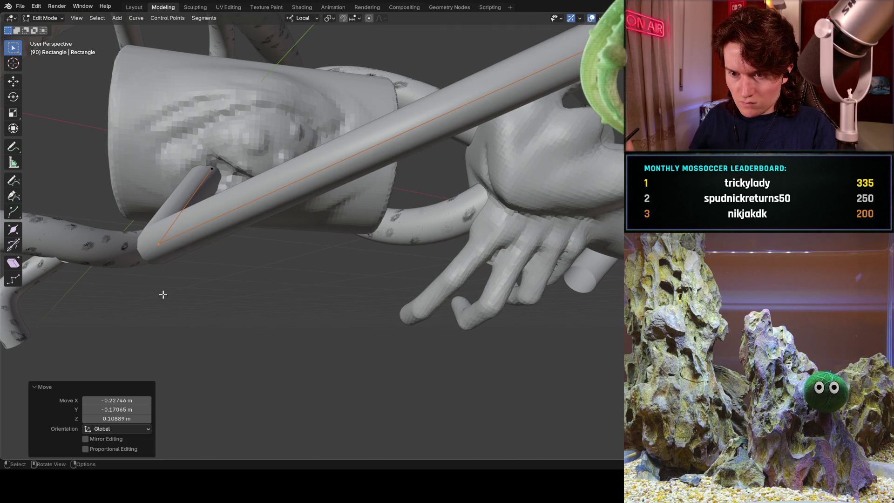
pyautogui.press('g')
pyautogui.click(231, 166)
pyautogui.moveTo(231, 167)
pyautogui.mouseDown(button='middle')
pyautogui.moveTo(245, 151)
pyautogui.moveTo(477, 120)
pyautogui.mouseUp(button='middle')
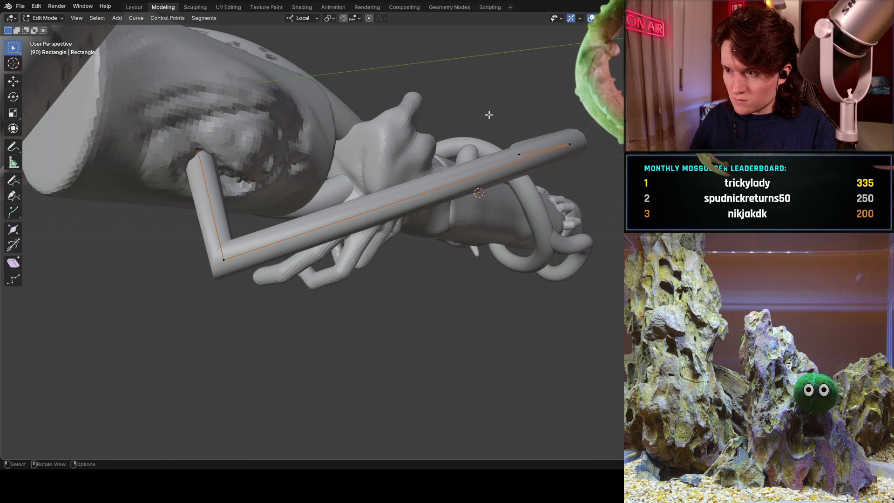
pyautogui.press('g')
pyautogui.click(226, 416)
# Step: Fine-tune the tube's corner point and end point positions around the cylinder
pyautogui.moveTo(233, 333)
pyautogui.mouseDown(button='middle')
pyautogui.moveTo(160, 268)
pyautogui.moveTo(160, 286)
pyautogui.mouseUp(button='middle')
pyautogui.press('g')
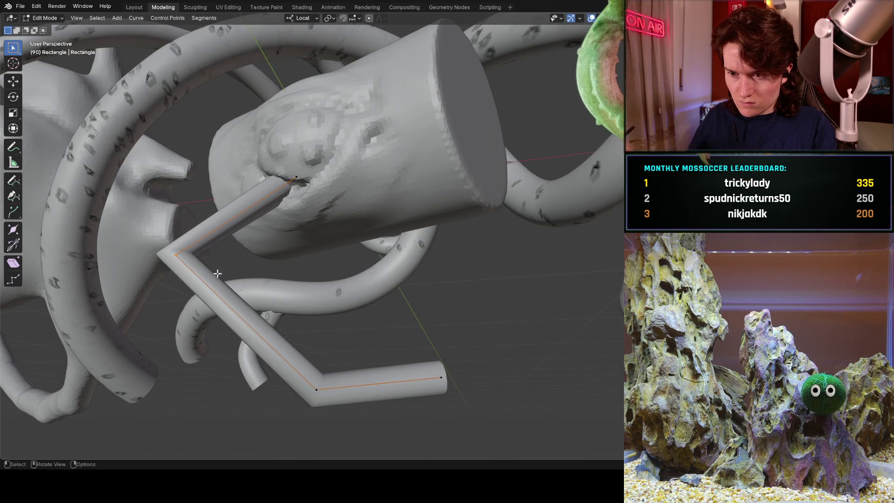
pyautogui.click(283, 208)
pyautogui.moveTo(283, 208)
pyautogui.mouseDown(button='middle')
pyautogui.moveTo(310, 222)
pyautogui.moveTo(298, 199)
pyautogui.moveTo(255, 206)
pyautogui.mouseUp(button='middle')
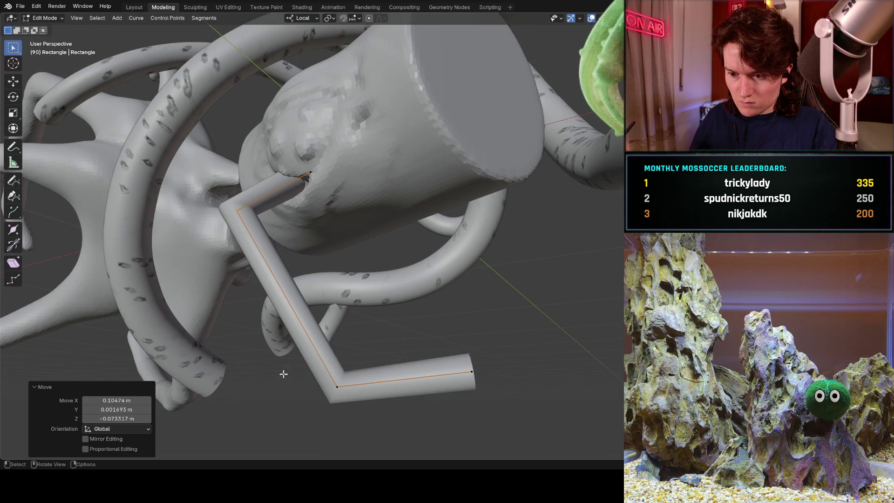
pyautogui.press('g')
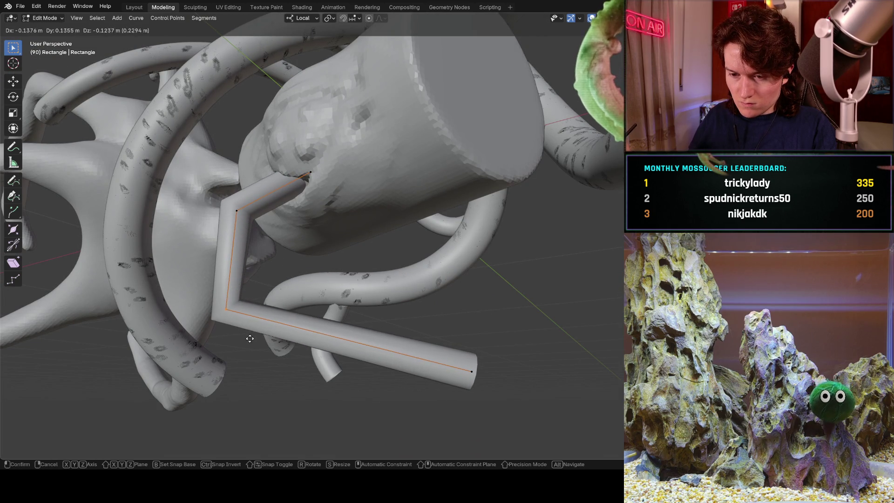
pyautogui.click(249, 339)
pyautogui.press('g')
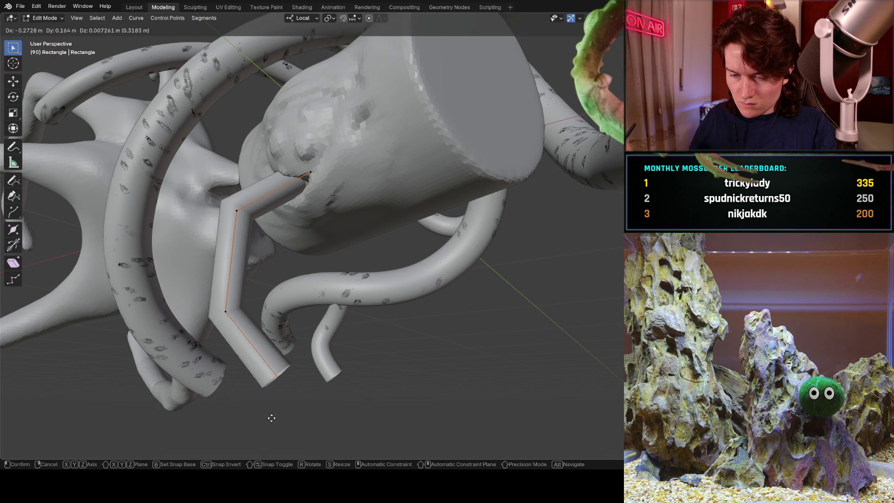
pyautogui.click(271, 418)
pyautogui.moveTo(272, 418)
pyautogui.mouseDown(button='middle')
pyautogui.moveTo(279, 326)
pyautogui.moveTo(219, 280)
pyautogui.moveTo(300, 264)
pyautogui.moveTo(279, 258)
pyautogui.moveTo(332, 245)
pyautogui.moveTo(321, 243)
pyautogui.mouseUp(button='middle')
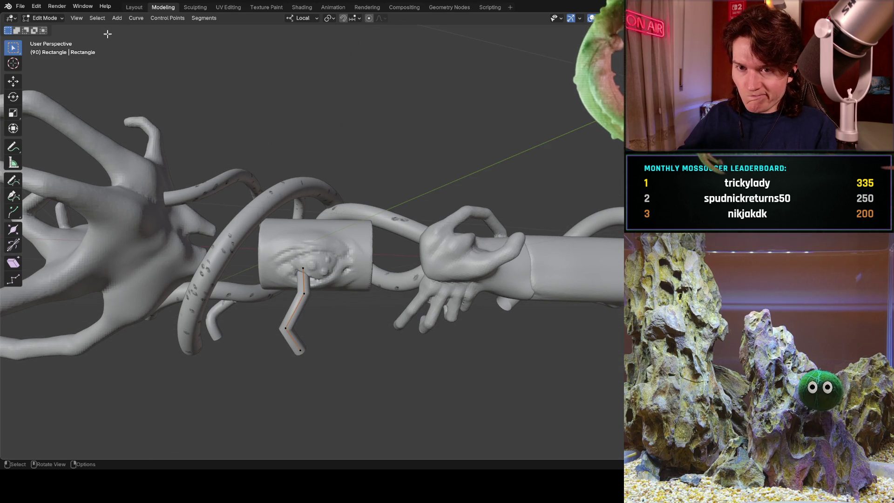
pyautogui.click(56, 19)
# Step: Return to Object Mode and scale the eye cylinder up slightly
pyautogui.click(51, 29)
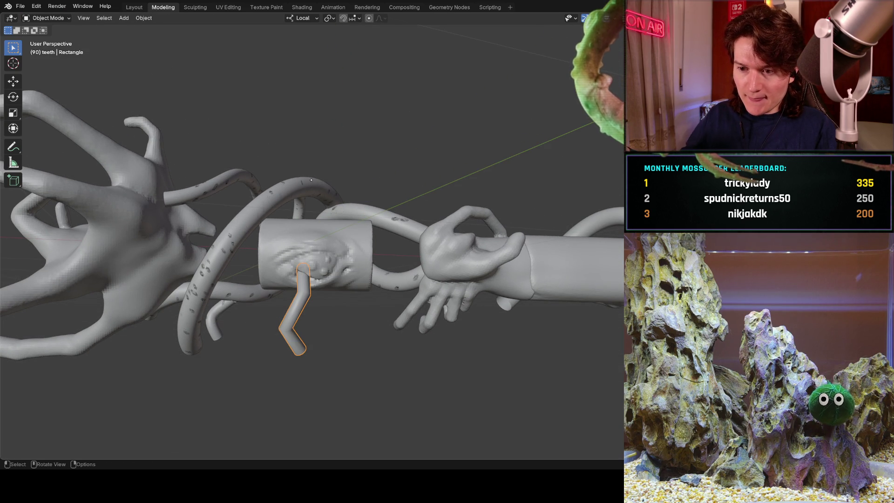
pyautogui.moveTo(336, 216); pyautogui.dragTo(342, 239, button='middle')
pyautogui.press('s')
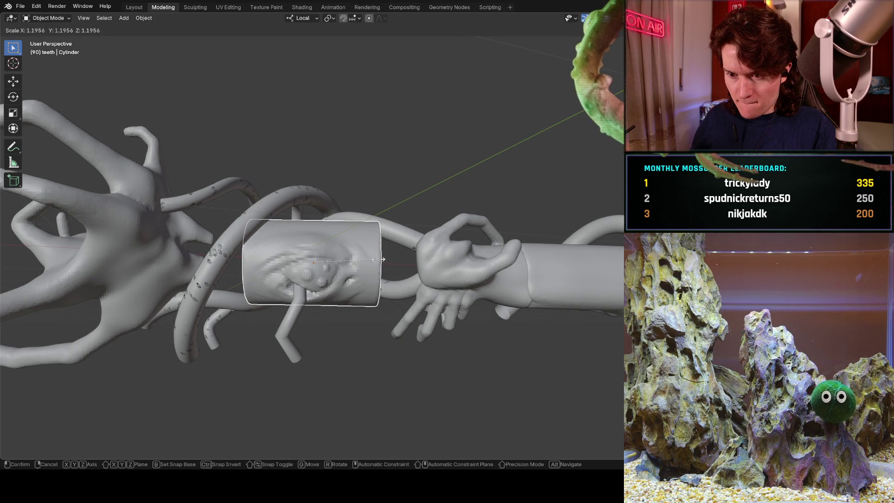
pyautogui.click(377, 259)
pyautogui.moveTo(305, 250); pyautogui.dragTo(303, 306, button='middle')
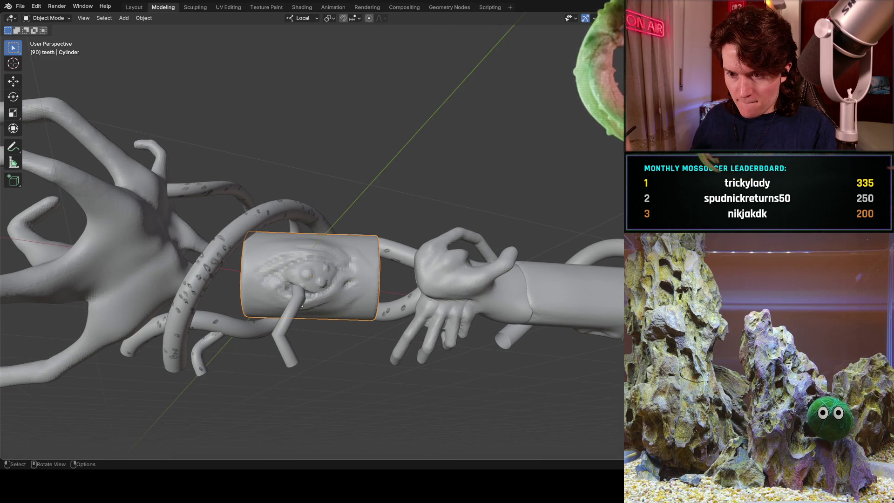
pyautogui.moveTo(300, 257)
pyautogui.mouseDown(button='middle')
pyautogui.moveTo(321, 260)
pyautogui.moveTo(328, 227)
pyautogui.moveTo(376, 196)
pyautogui.moveTo(421, 215)
pyautogui.mouseUp(button='middle')
# Step: Move the bent tube by -0.01054, -0.000341, 0.00782 m so it meets the eye socket
pyautogui.press('g')
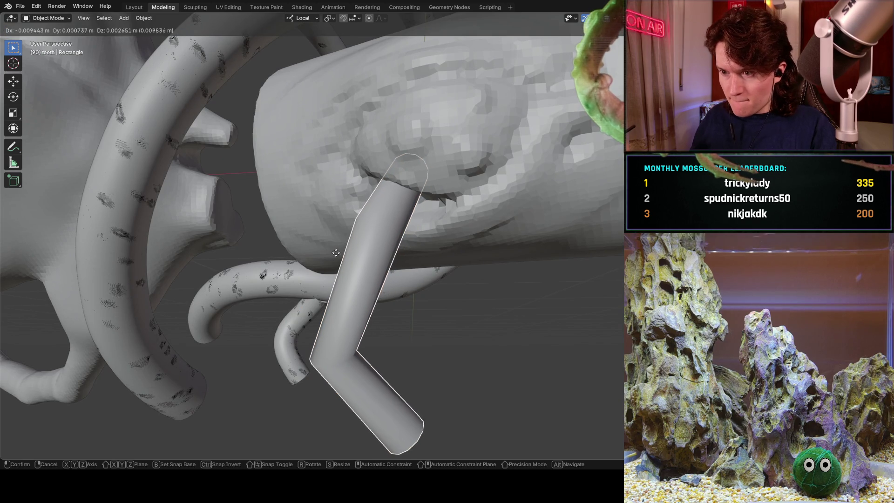
pyautogui.click(398, 220)
pyautogui.press('g')
pyautogui.click(391, 223)
pyautogui.moveTo(391, 222); pyautogui.dragTo(377, 182, button='middle')
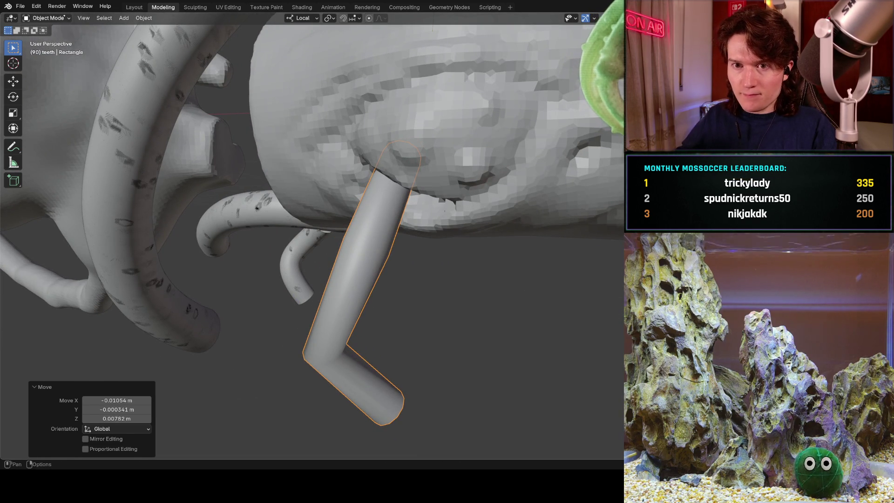
# Step: Enter Edit Mode on the tube and select its top control point
pyautogui.click(47, 17)
pyautogui.click(66, 37)
pyautogui.moveTo(335, 192); pyautogui.dragTo(374, 177, button='middle')
pyautogui.moveTo(363, 152); pyautogui.dragTo(362, 151)
pyautogui.moveTo(362, 151); pyautogui.dragTo(311, 166, button='middle')
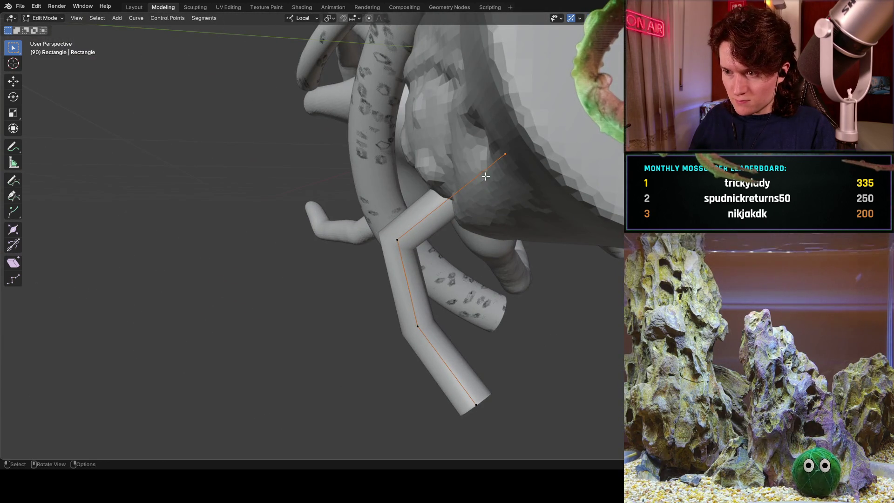
# Step: Nudge the tube's top control point in several small moves toward the eye
pyautogui.scroll(6, 486, 163)
pyautogui.scroll(-6, 496, 144)
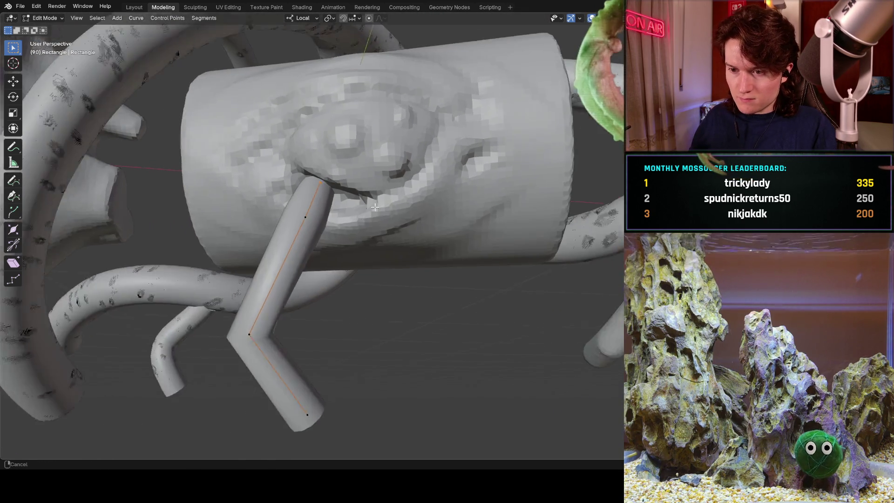
pyautogui.moveTo(496, 144)
pyautogui.mouseDown(button='middle')
pyautogui.moveTo(376, 165)
pyautogui.moveTo(410, 174)
pyautogui.moveTo(449, 167)
pyautogui.moveTo(352, 222)
pyautogui.mouseUp(button='middle')
pyautogui.press('g')
pyautogui.click(379, 164)
pyautogui.press('g')
pyautogui.click(433, 170)
pyautogui.press('g')
pyautogui.click(350, 199)
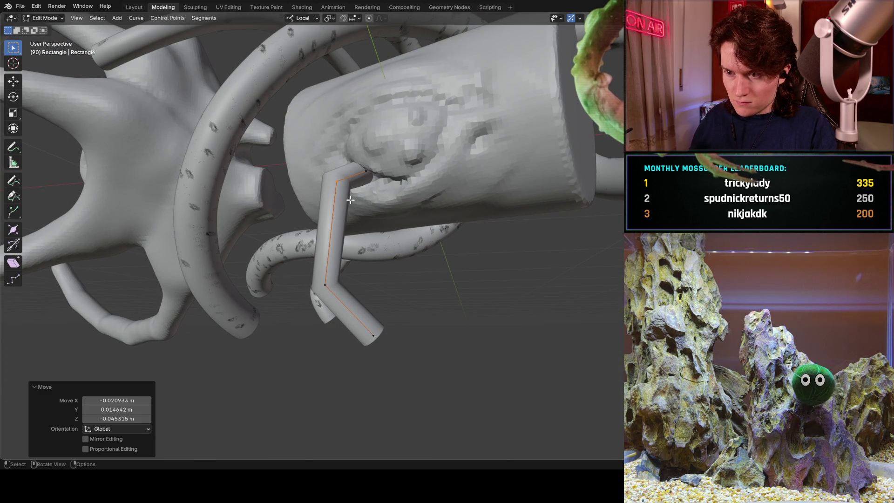
# Step: Reposition another curve point and drop the curve's end point lower
pyautogui.moveTo(349, 275)
pyautogui.mouseDown(button='middle')
pyautogui.moveTo(405, 191)
pyautogui.moveTo(399, 326)
pyautogui.moveTo(405, 239)
pyautogui.moveTo(368, 241)
pyautogui.mouseUp(button='middle')
pyautogui.press('g')
pyautogui.click(408, 189)
pyautogui.press('g')
pyautogui.click(393, 303)
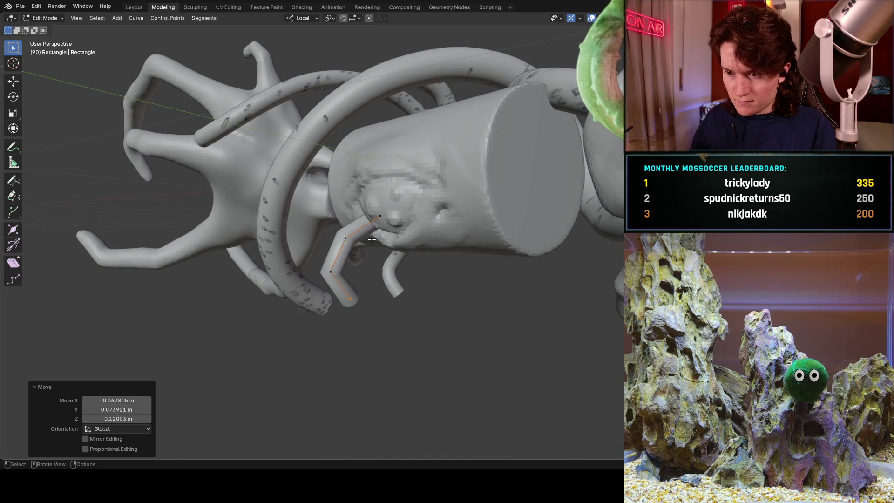
pyautogui.scroll(6, 371, 239)
# Step: Select the top, middle and lower curve points and move them together
pyautogui.click(394, 169)
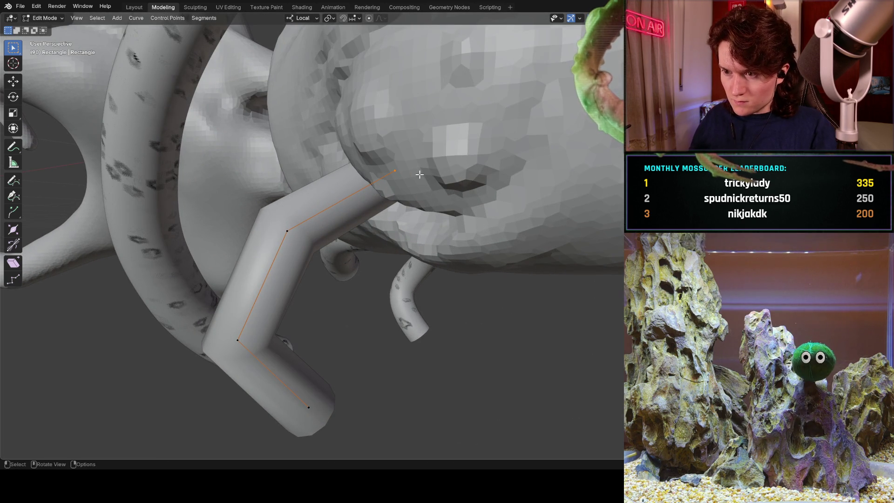
pyautogui.moveTo(158, 153)
pyautogui.mouseDown()
pyautogui.moveTo(409, 335)
pyautogui.moveTo(494, 449)
pyautogui.moveTo(350, 289)
pyautogui.mouseUp()
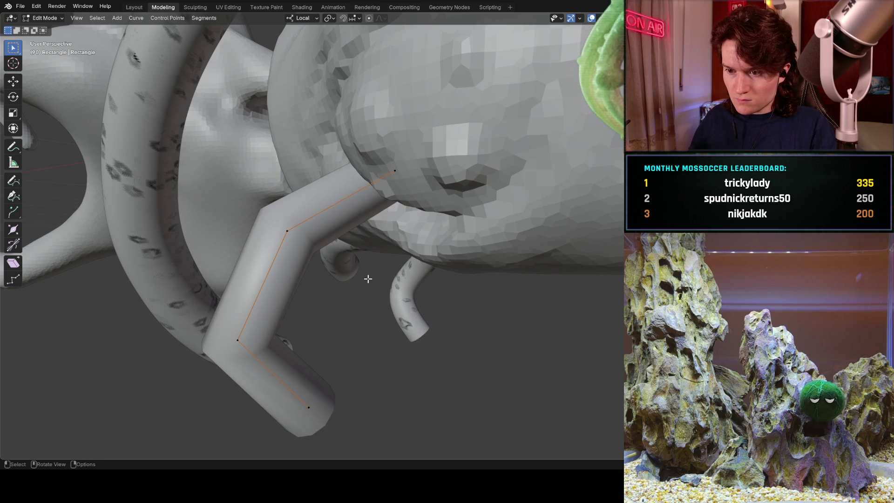
pyautogui.moveTo(150, 143); pyautogui.dragTo(559, 388)
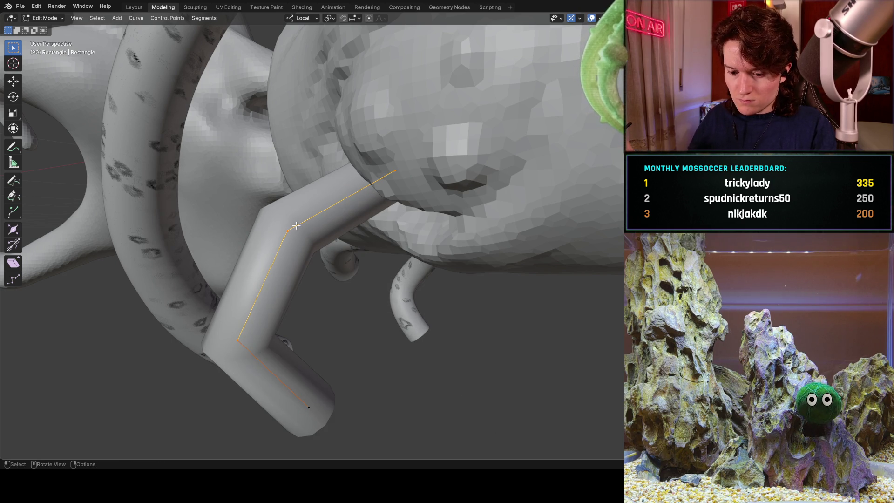
pyautogui.press('g')
pyautogui.click(363, 224)
pyautogui.moveTo(363, 224)
pyautogui.mouseDown(button='middle')
pyautogui.moveTo(378, 174)
pyautogui.moveTo(353, 219)
pyautogui.moveTo(326, 226)
pyautogui.mouseUp(button='middle')
pyautogui.press('g')
pyautogui.click(347, 228)
# Step: Try rotating the selected points, cancel, and reposition the curve tip instead
pyautogui.press('r')
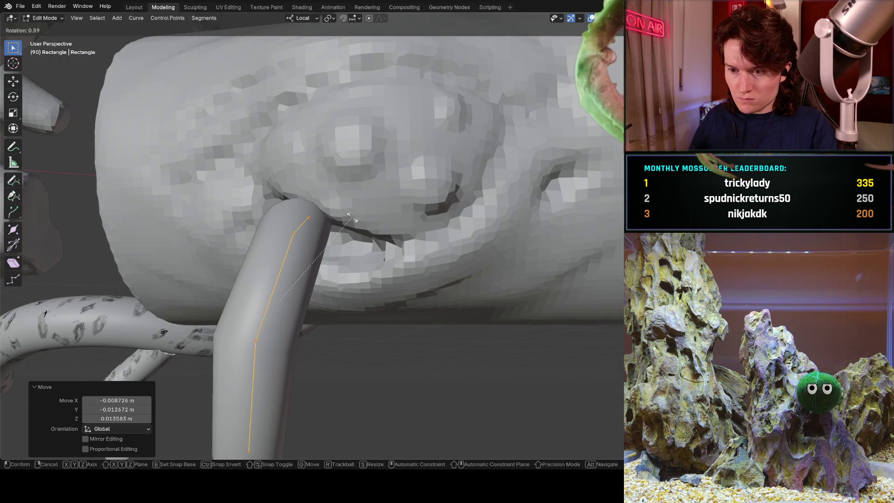
pyautogui.rightClick(371, 248)
pyautogui.press('g')
pyautogui.click(326, 221)
pyautogui.moveTo(326, 221)
pyautogui.mouseDown(button='middle')
pyautogui.moveTo(249, 279)
pyautogui.moveTo(261, 261)
pyautogui.moveTo(216, 196)
pyautogui.moveTo(274, 227)
pyautogui.moveTo(244, 188)
pyautogui.mouseUp(button='middle')
pyautogui.scroll(-5, 288, 242)
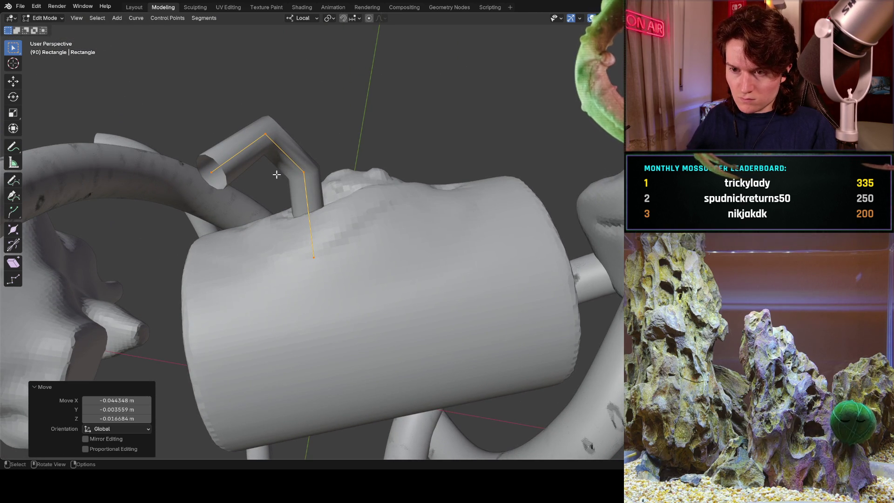
# Step: Shift the curve down and adjust end and lower vertices, last by 0.017505, 0.007228, -0.034523 m
pyautogui.press('g')
pyautogui.click(313, 269)
pyautogui.moveTo(313, 269)
pyautogui.mouseDown(button='middle')
pyautogui.moveTo(285, 265)
pyautogui.moveTo(317, 323)
pyautogui.moveTo(321, 279)
pyautogui.mouseUp(button='middle')
pyautogui.press('g')
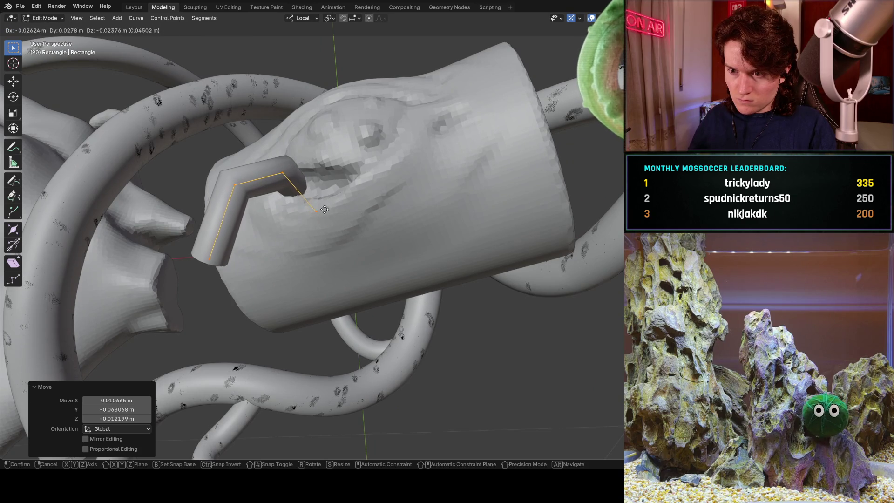
pyautogui.moveTo(331, 208)
pyautogui.keyDown('alt'); pyautogui.mouseDown(button='middle')
pyautogui.moveTo(314, 238)
pyautogui.moveTo(309, 224)
pyautogui.moveTo(259, 189)
pyautogui.moveTo(239, 194)
pyautogui.mouseUp(button='middle'); pyautogui.keyUp('alt')
pyautogui.click(301, 253)
pyautogui.press('g')
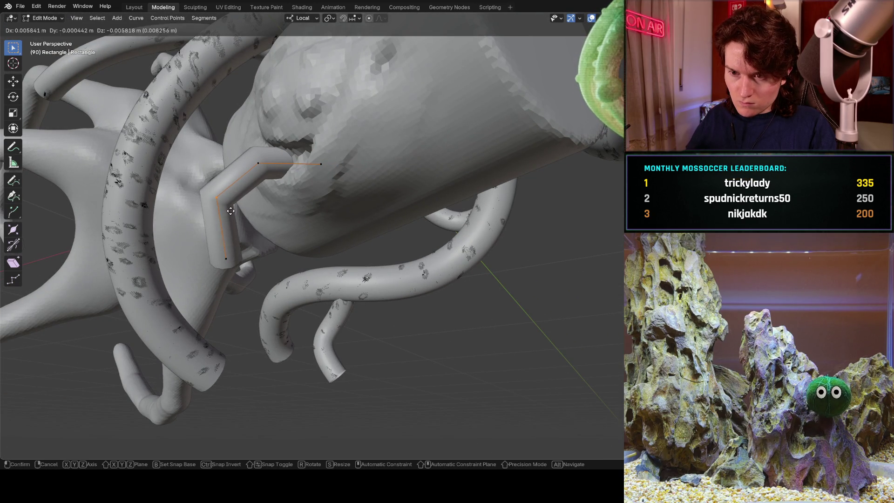
pyautogui.click(241, 207)
pyautogui.press('g')
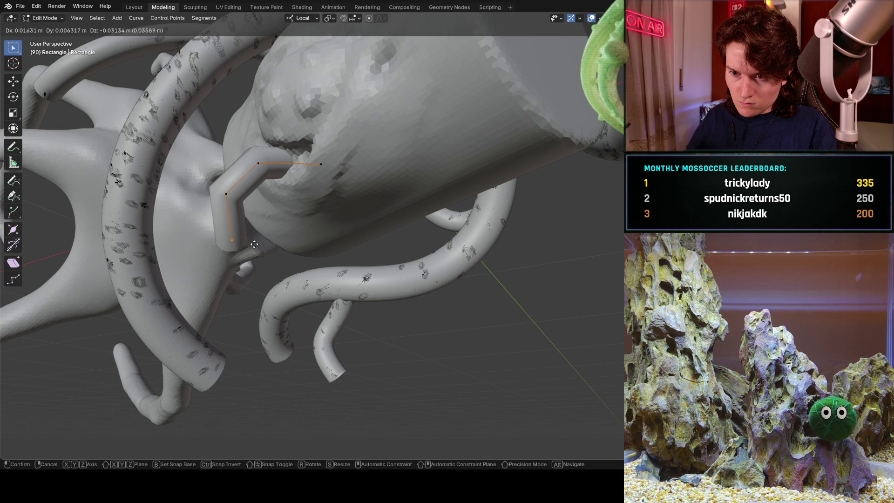
pyautogui.click(252, 220)
pyautogui.scroll(-5, 251, 220)
pyautogui.moveTo(251, 219)
pyautogui.mouseDown(button='middle')
pyautogui.moveTo(326, 233)
pyautogui.moveTo(356, 191)
pyautogui.moveTo(321, 214)
pyautogui.moveTo(314, 239)
pyautogui.moveTo(332, 213)
pyautogui.mouseUp(button='middle')
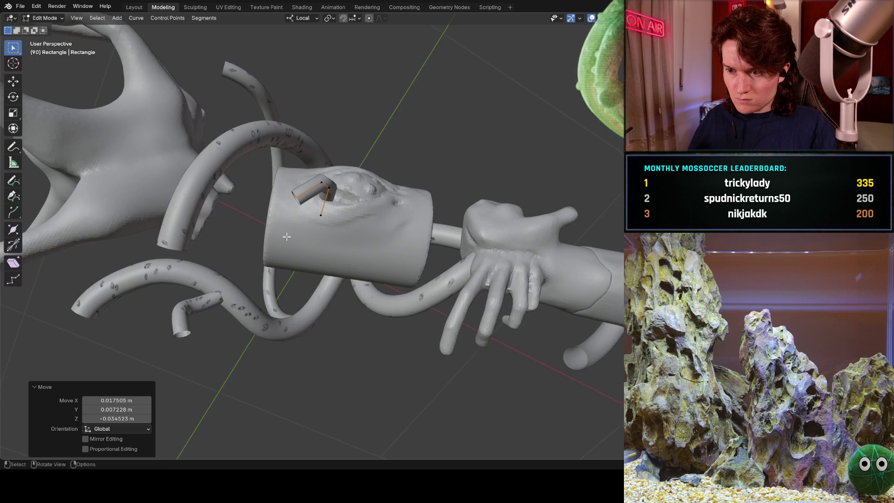
# Step: Inspect the hooked tube around the staff, select all its curve points, and return to Object Mode
pyautogui.scroll(4, 286, 237)
pyautogui.moveTo(287, 237); pyautogui.dragTo(239, 249, button='middle')
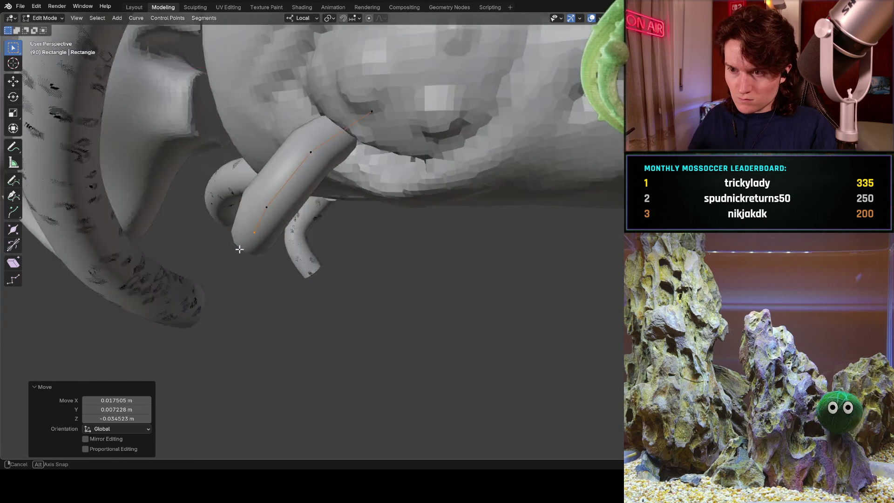
pyautogui.scroll(-6, 361, 238)
pyautogui.moveTo(374, 197)
pyautogui.mouseDown(button='middle')
pyautogui.moveTo(361, 237)
pyautogui.moveTo(328, 241)
pyautogui.moveTo(247, 182)
pyautogui.mouseUp(button='middle')
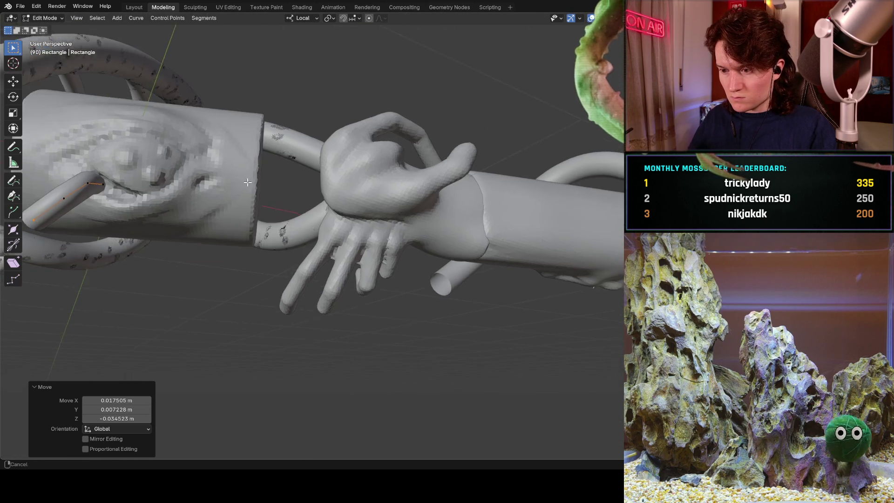
pyautogui.moveTo(341, 232); pyautogui.dragTo(352, 213)
pyautogui.moveTo(365, 233)
pyautogui.mouseDown(button='middle')
pyautogui.moveTo(363, 142)
pyautogui.moveTo(363, 205)
pyautogui.moveTo(271, 197)
pyautogui.moveTo(236, 256)
pyautogui.moveTo(297, 164)
pyautogui.moveTo(261, 260)
pyautogui.moveTo(214, 332)
pyautogui.moveTo(242, 307)
pyautogui.moveTo(282, 325)
pyautogui.moveTo(292, 277)
pyautogui.moveTo(255, 355)
pyautogui.moveTo(289, 289)
pyautogui.moveTo(282, 285)
pyautogui.moveTo(311, 198)
pyautogui.moveTo(334, 197)
pyautogui.moveTo(308, 214)
pyautogui.mouseUp(button='middle')
pyautogui.scroll(4, 326, 200)
pyautogui.scroll(-5, 297, 163)
pyautogui.scroll(-2, 292, 277)
pyautogui.scroll(5, 281, 285)
pyautogui.scroll(4, 334, 197)
pyautogui.scroll(-2, 333, 197)
pyautogui.scroll(3, 308, 214)
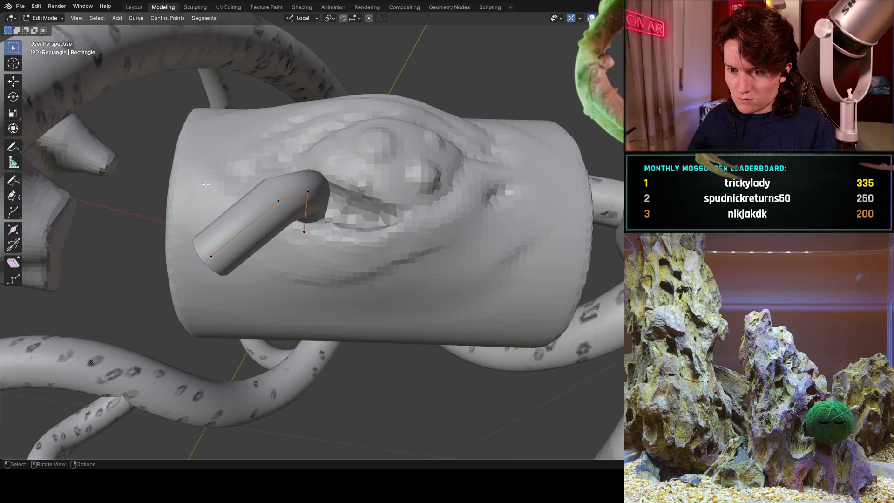
pyautogui.moveTo(169, 162); pyautogui.dragTo(382, 318)
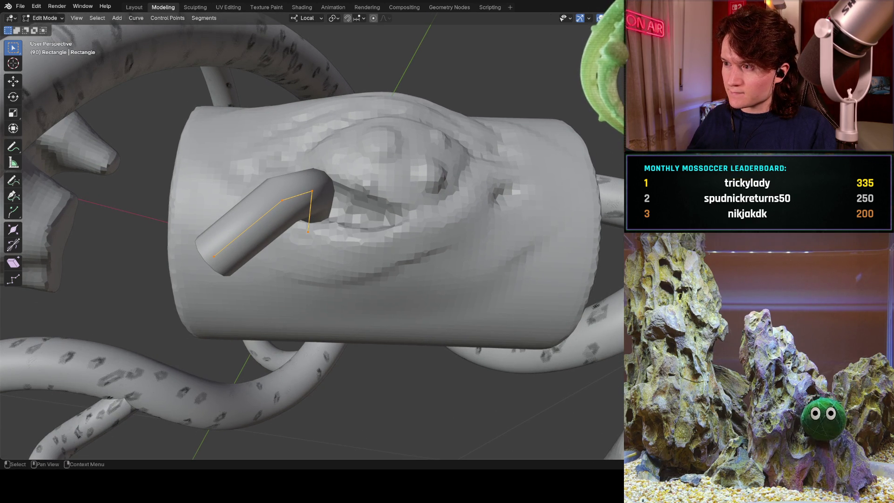
pyautogui.press('Tab')
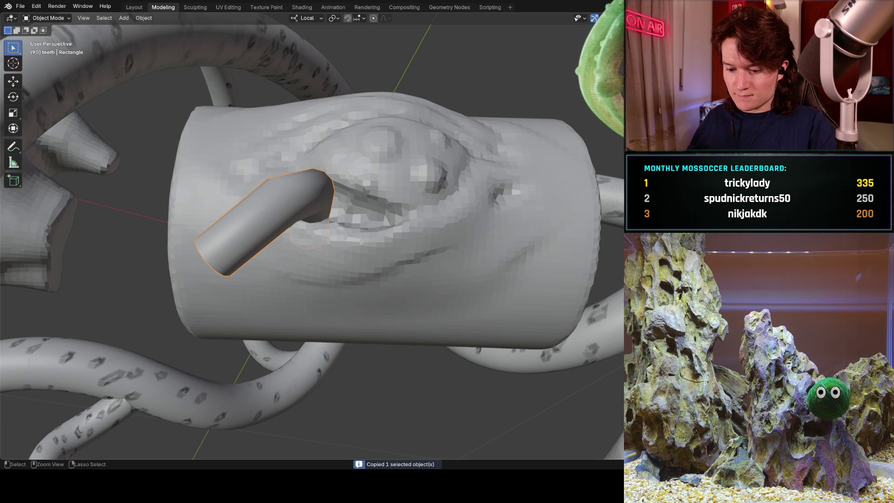
# Step: Paste a copy of the bent tube and move it beside the original in the eye socket
pyautogui.hotkey('ctrl', 'v')
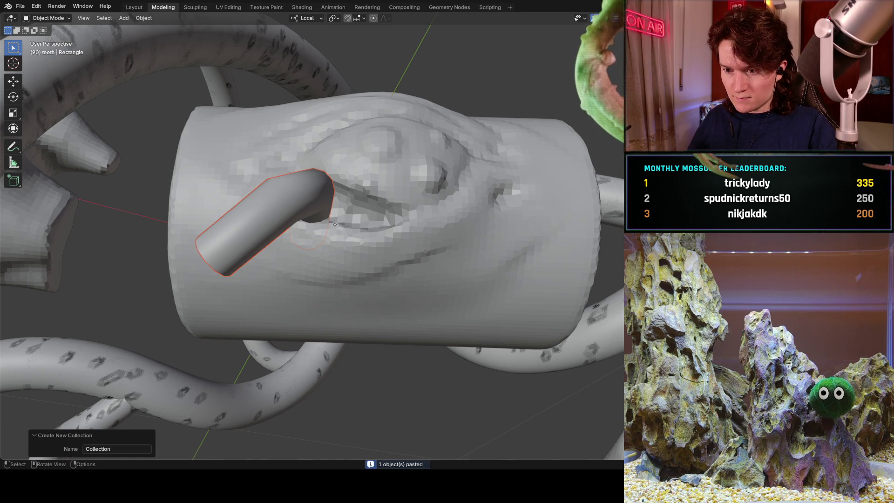
pyautogui.press('g')
pyautogui.click(360, 225)
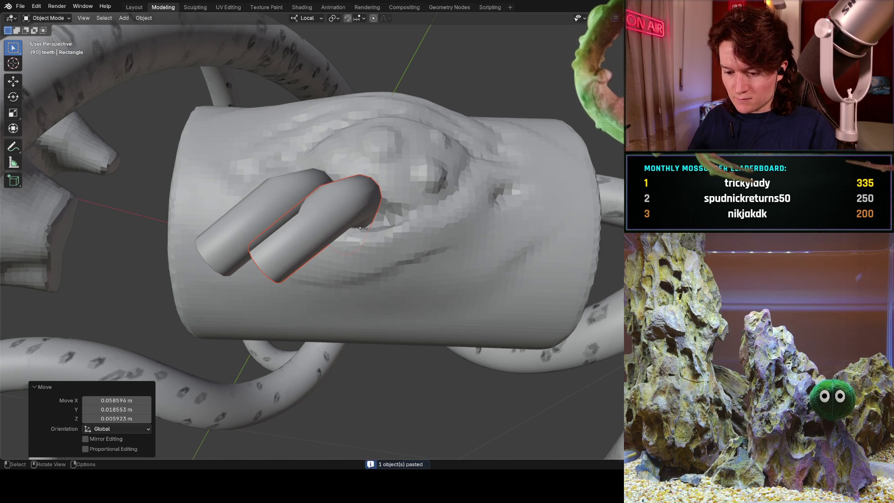
pyautogui.press('g')
pyautogui.click(353, 232)
pyautogui.moveTo(354, 232)
pyautogui.mouseDown(button='middle')
pyautogui.moveTo(331, 244)
pyautogui.moveTo(353, 232)
pyautogui.mouseUp(button='middle')
# Step: Angle the copy, set its origin to center of mass (volume), then re-rotate and place it
pyautogui.press('r')
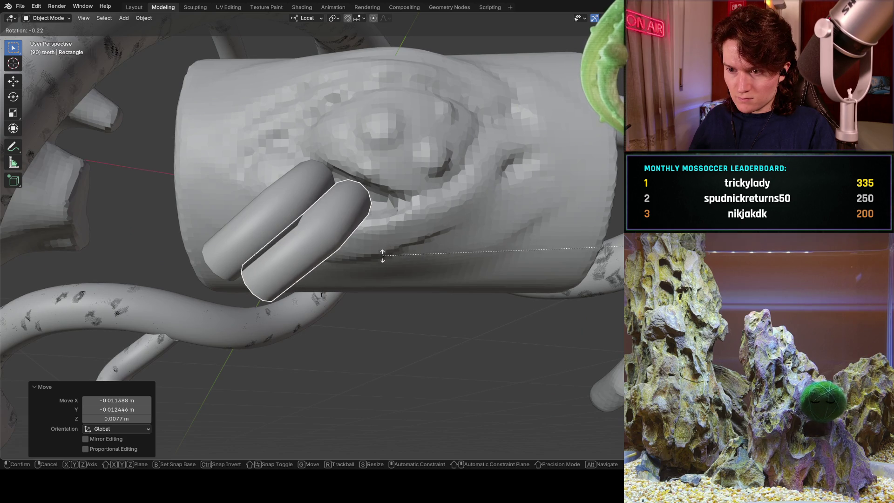
pyautogui.click(385, 253)
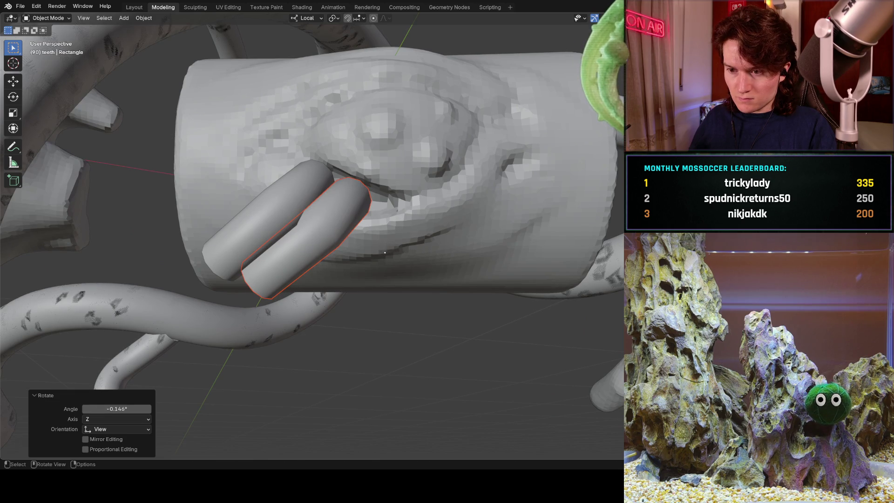
pyautogui.click(150, 21)
pyautogui.moveTo(175, 38)
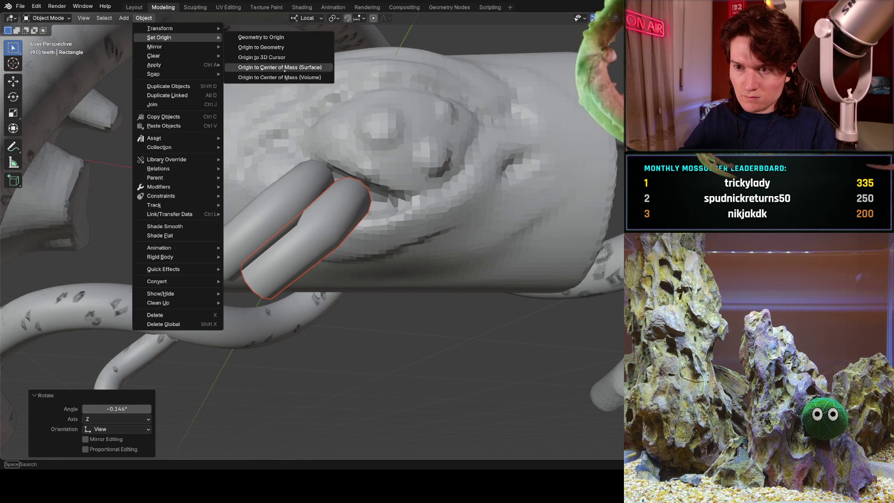
pyautogui.click(285, 77)
pyautogui.press('r')
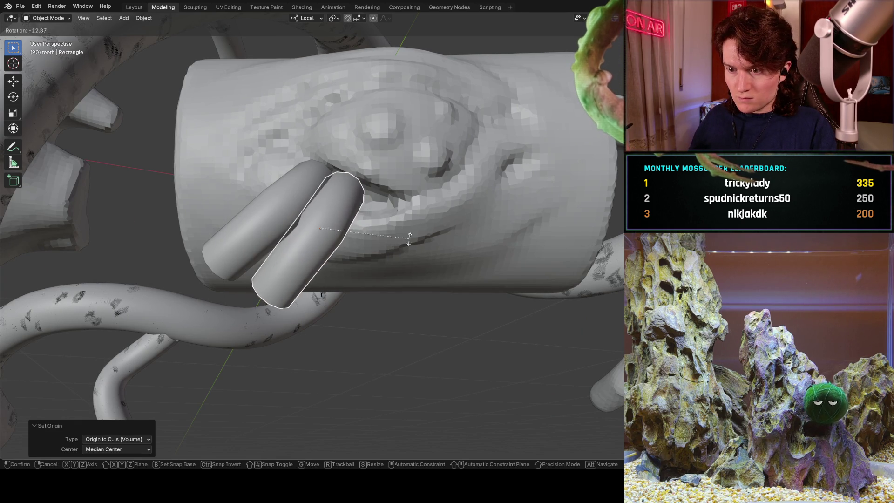
pyautogui.click(394, 245)
pyautogui.press('g')
pyautogui.click(417, 250)
# Step: Paste a third tube copy and start moving it beside the others
pyautogui.moveTo(417, 249); pyautogui.dragTo(380, 150, button='middle')
pyautogui.moveTo(315, 243); pyautogui.dragTo(321, 260, button='middle')
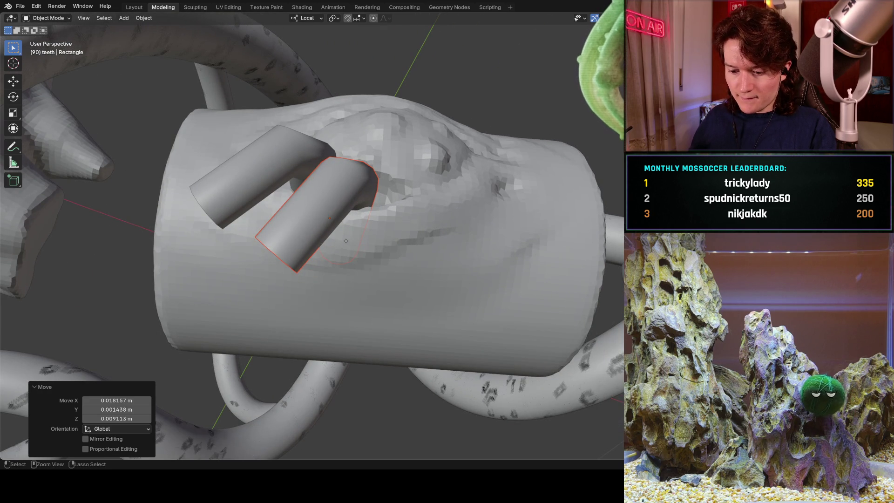
pyautogui.hotkey('ctrl', 'v')
pyautogui.press('g')
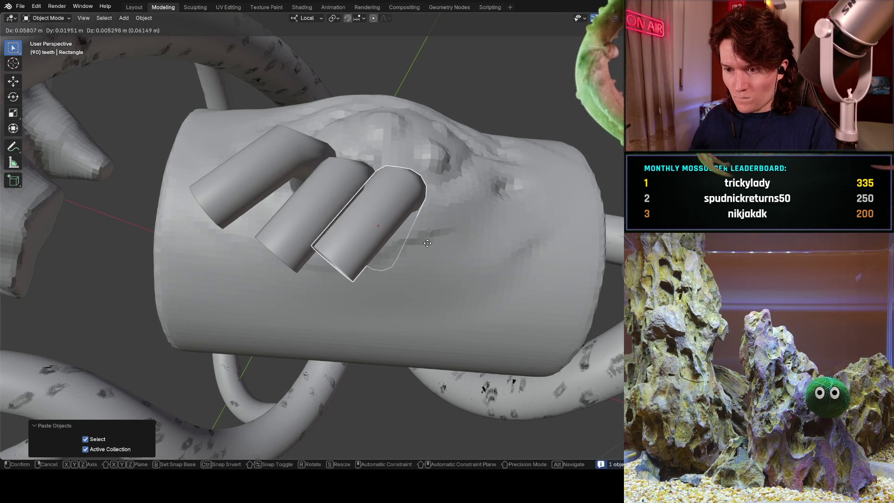